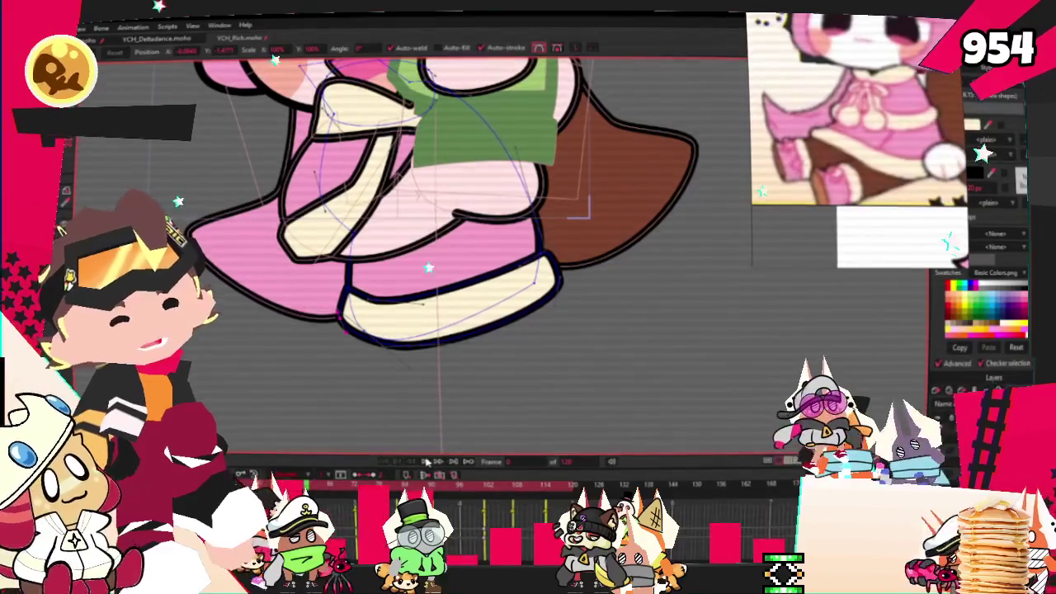
pyautogui.scroll(-2, 467, 361)
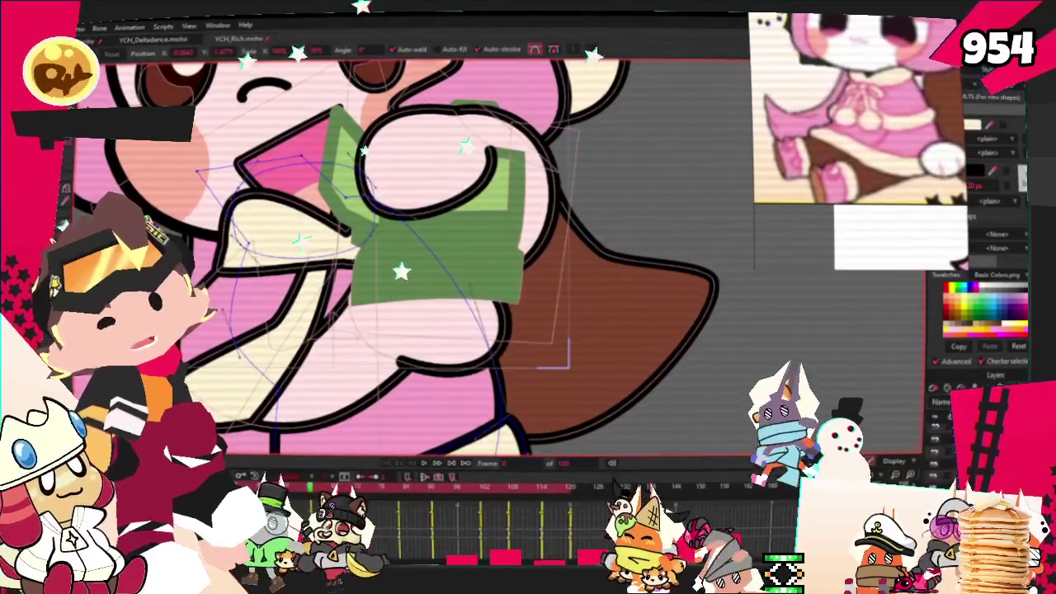
# Step: Draw a rectangle shape over the green book in the character's hands
pyautogui.press('r')
pyautogui.moveTo(386, 264); pyautogui.dragTo(522, 354)
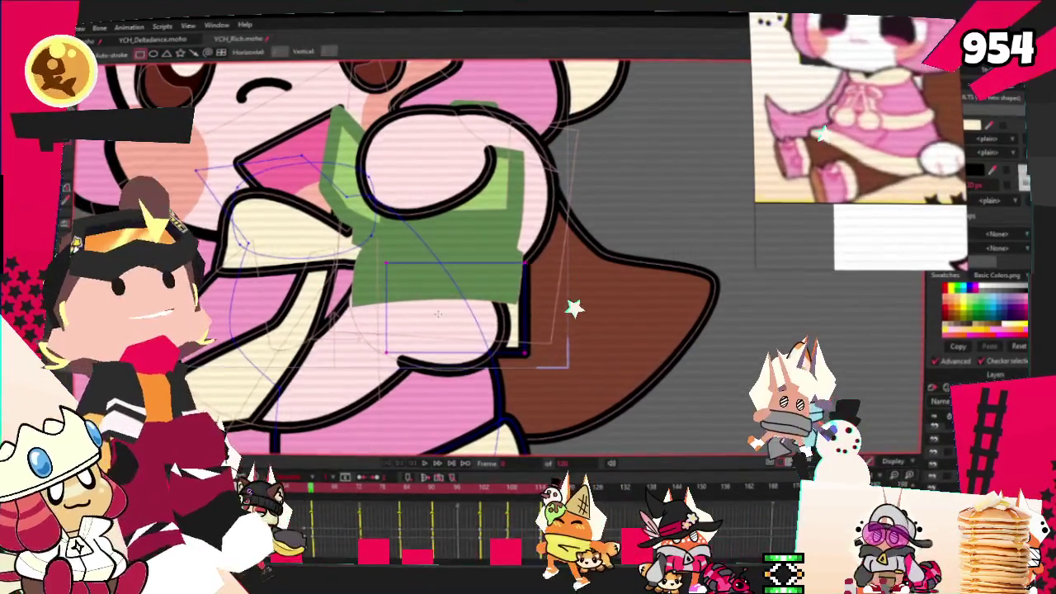
pyautogui.scroll(1, 386, 258)
pyautogui.scroll(1, 415, 263)
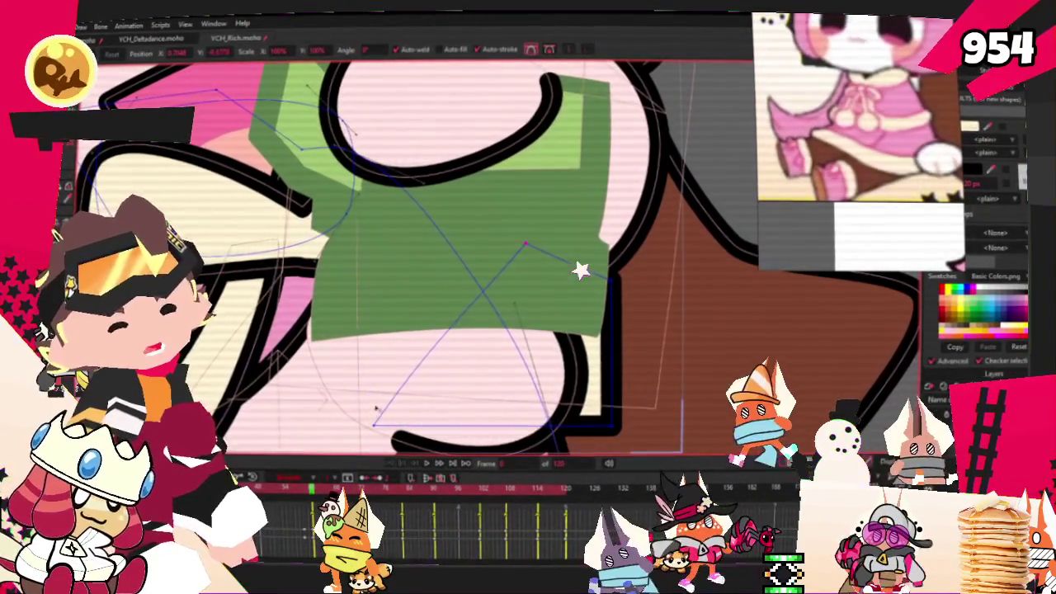
pyautogui.scroll(-2, 450, 313)
pyautogui.scroll(3, 451, 314)
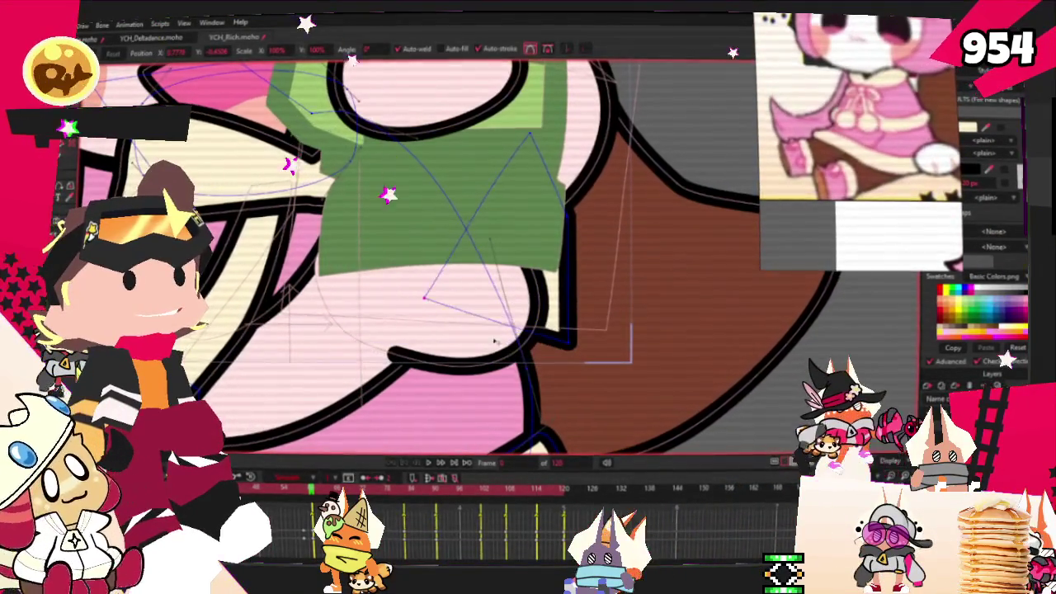
# Step: Play the animation once to check the motion, then stop playback
pyautogui.press('c')
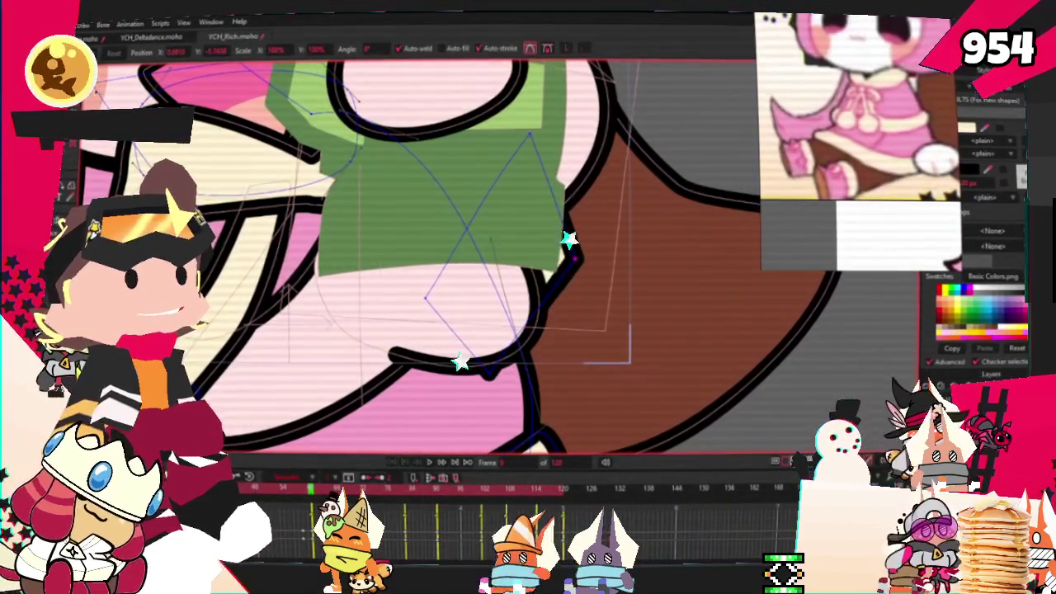
pyautogui.scroll(-2, 643, 274)
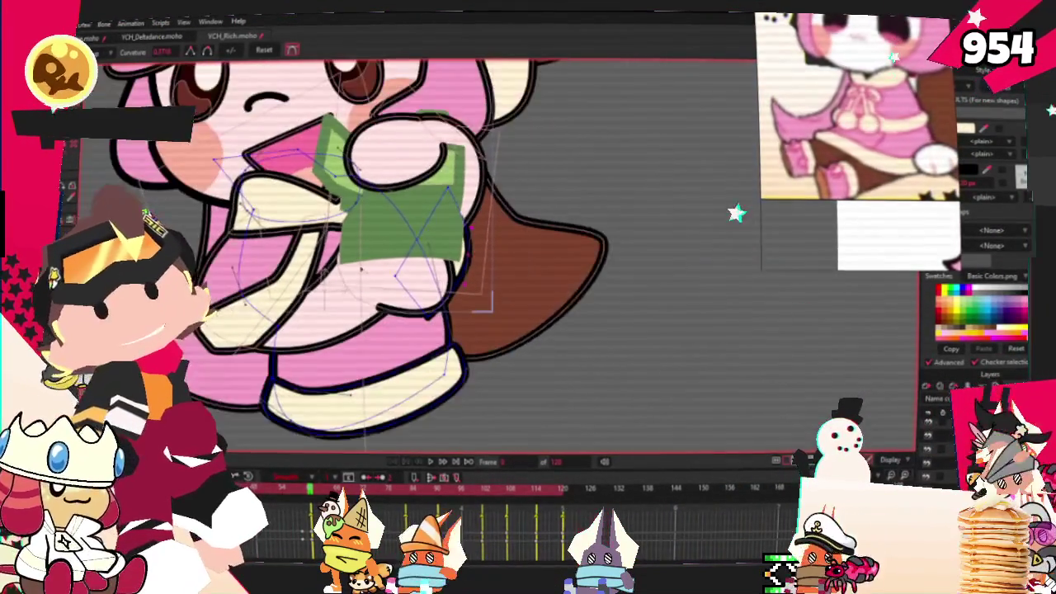
pyautogui.click(442, 463)
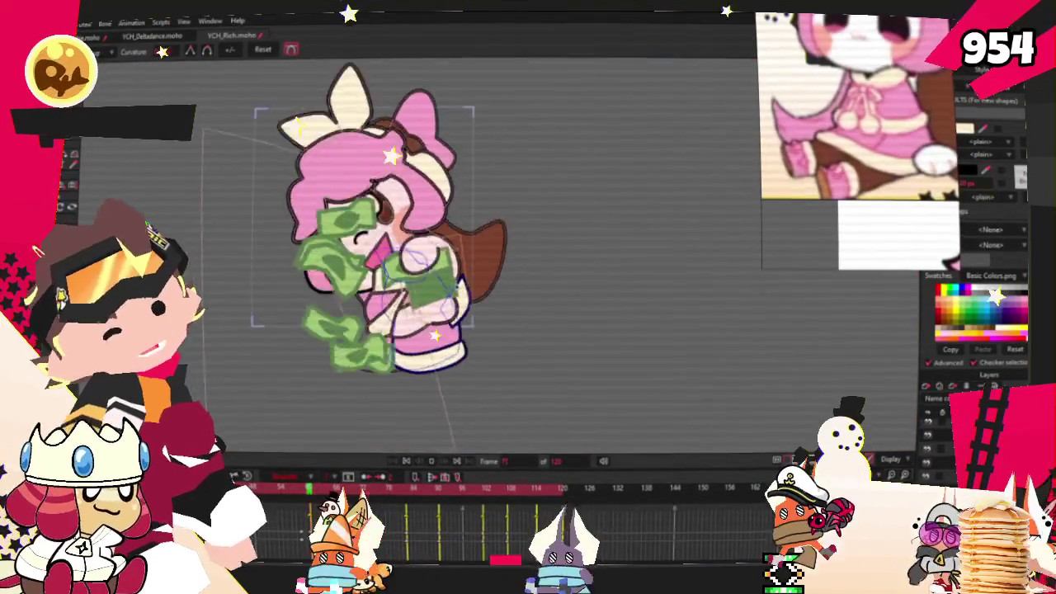
pyautogui.click(410, 462)
pyautogui.press('g')
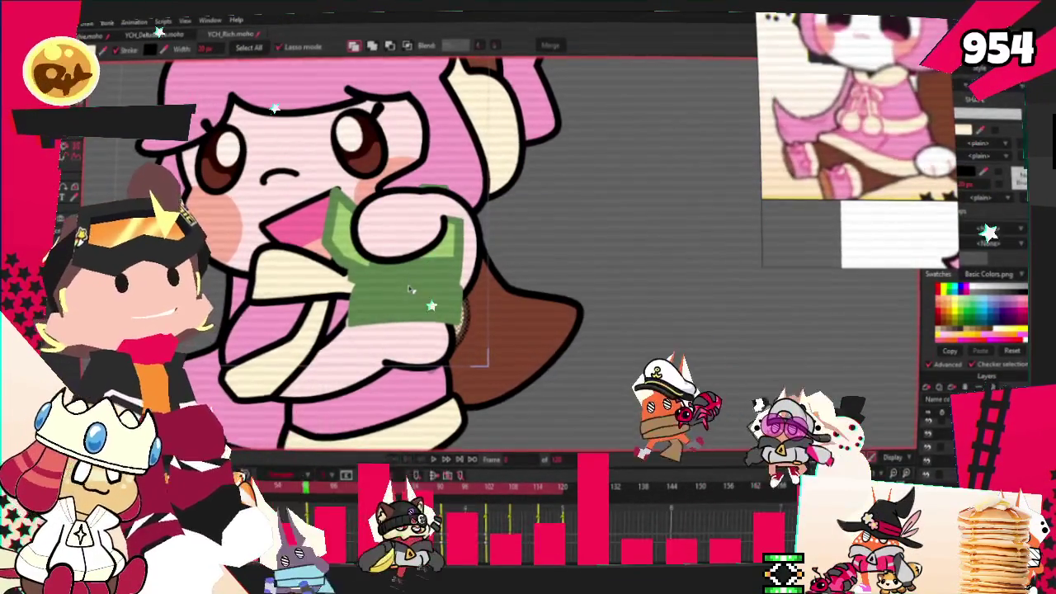
# Step: Step forward with Ctrl+Right to the frame where the book is raised near her face
pyautogui.hotkey('ctrl', 'Right')
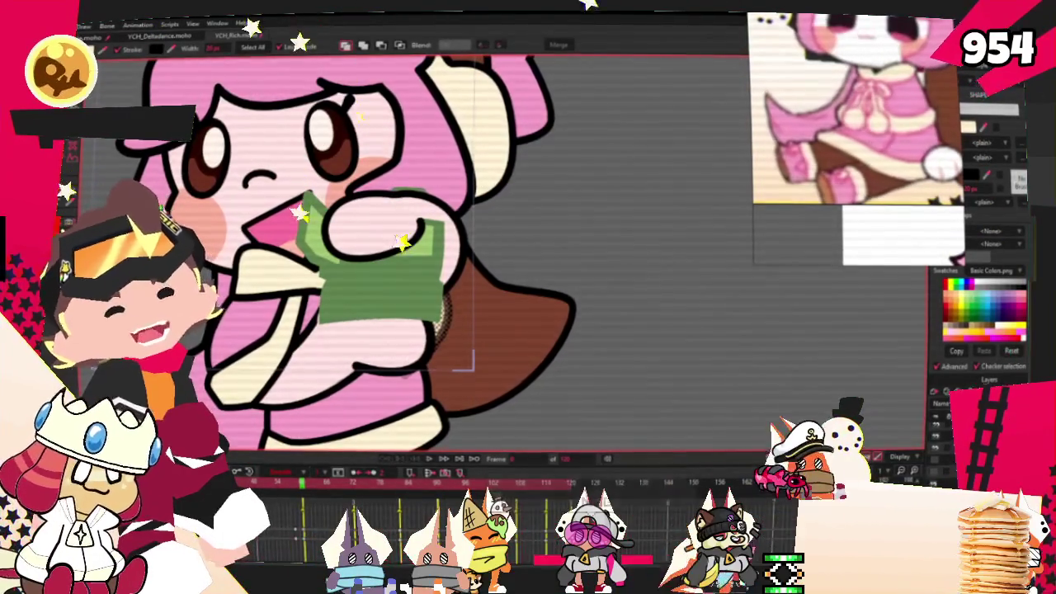
pyautogui.press('t')
pyautogui.scroll(3, 437, 291)
# Step: Zoom in on the green book and play the animation to review its tilted pose
pyautogui.scroll(2, 438, 290)
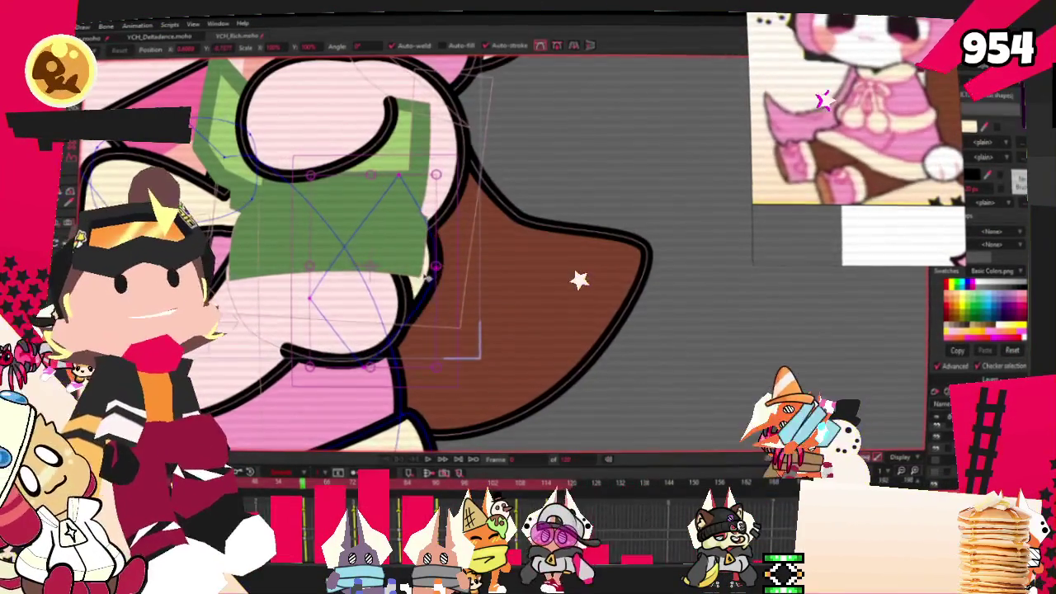
pyautogui.scroll(2, 402, 253)
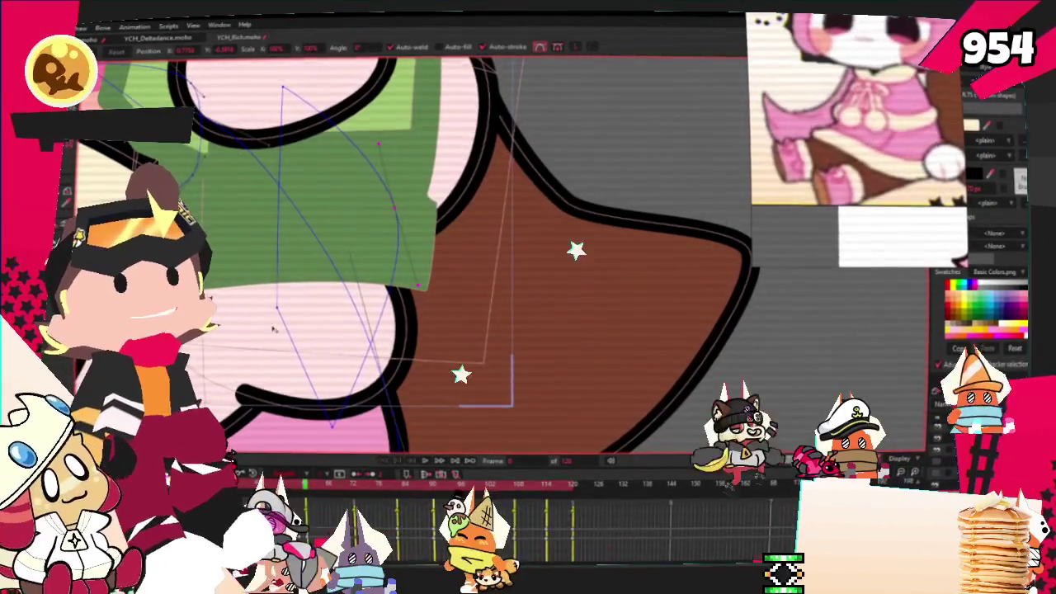
pyautogui.click(426, 462)
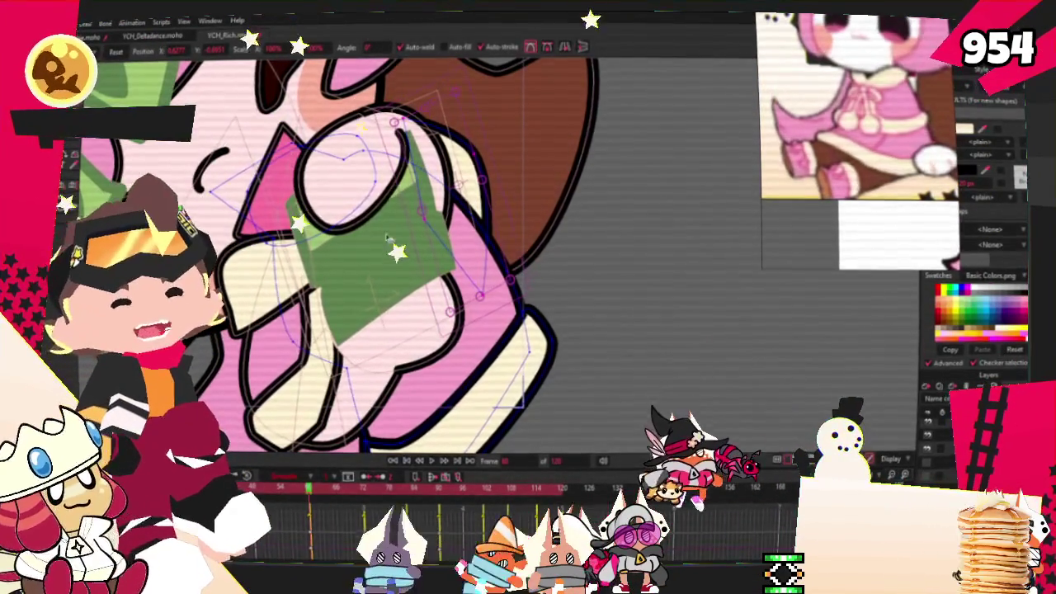
pyautogui.scroll(-5, 503, 327)
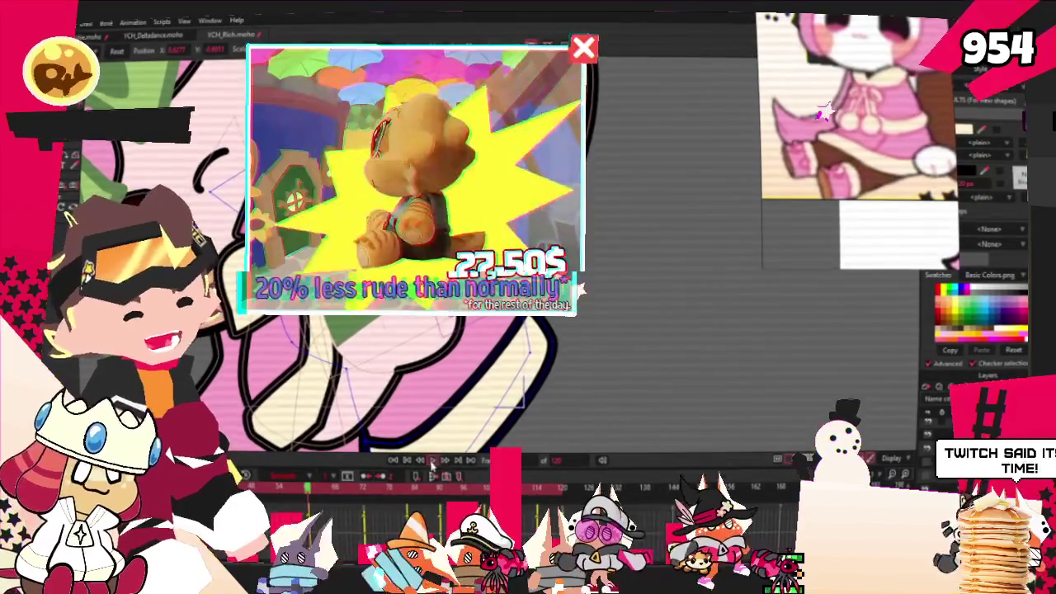
pyautogui.scroll(4, 483, 331)
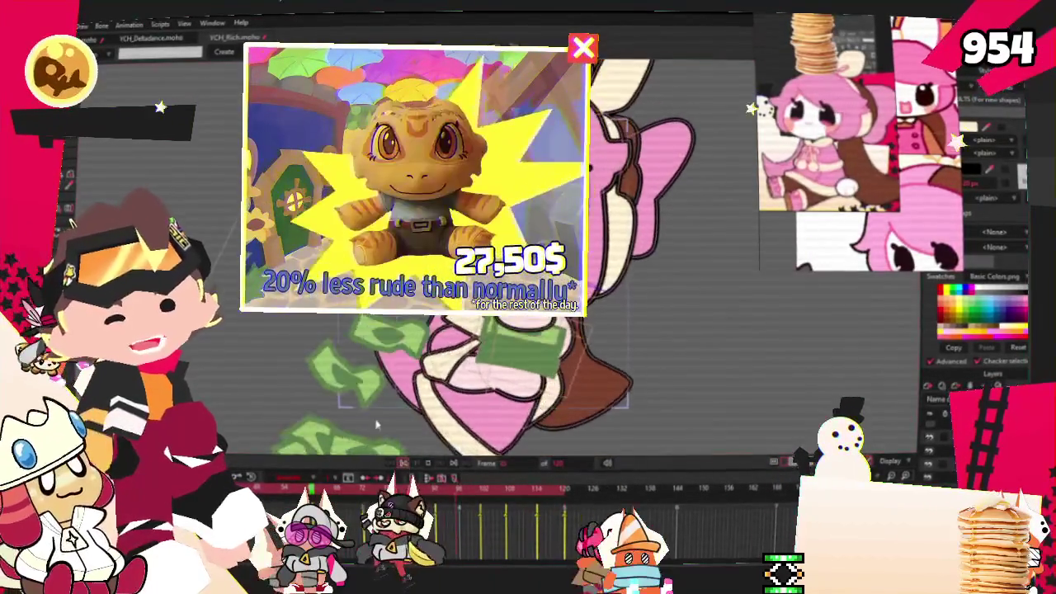
pyautogui.hotkey('alt', 'f')
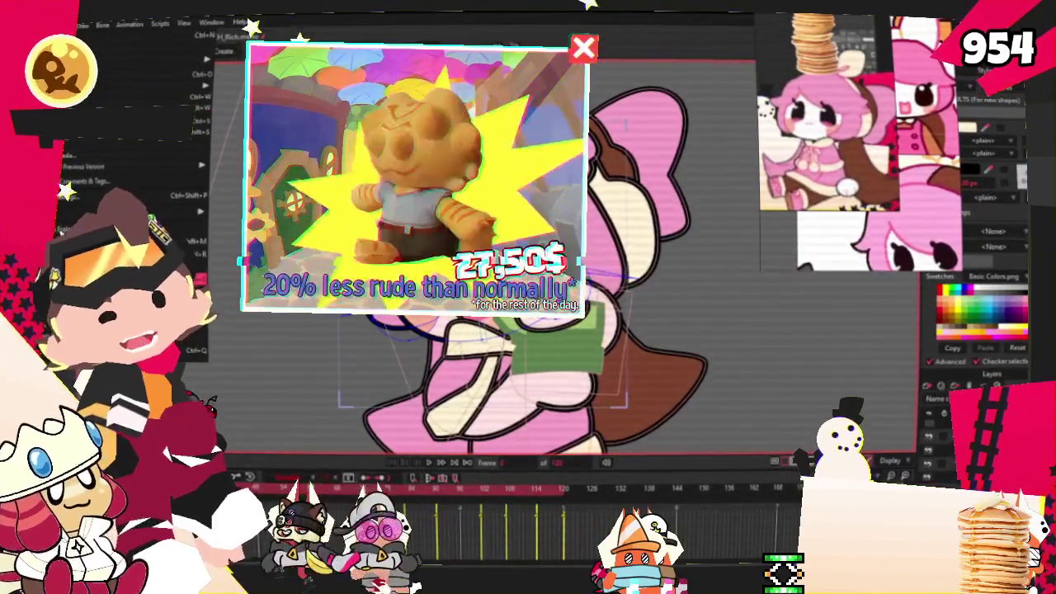
pyautogui.hotkey('ctrl', 'r')
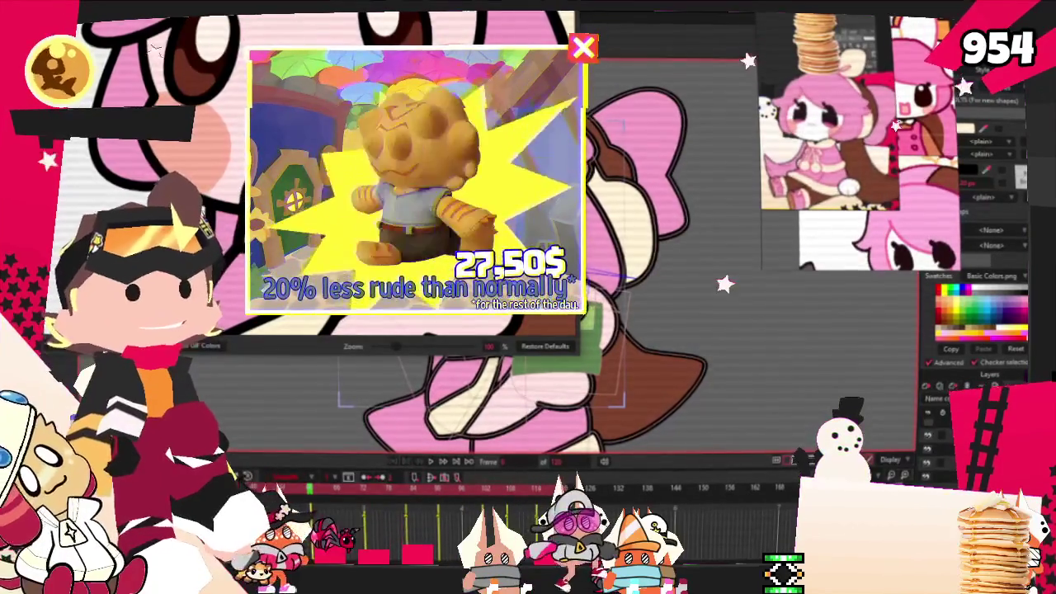
pyautogui.press('Escape')
pyautogui.hotkey('alt', 'f')
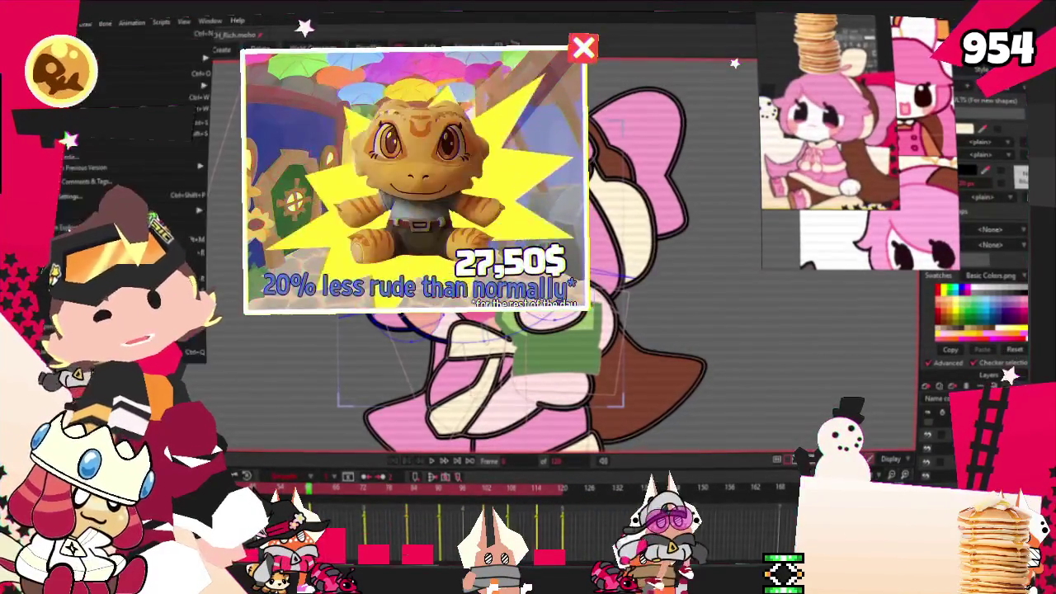
pyautogui.press('Escape')
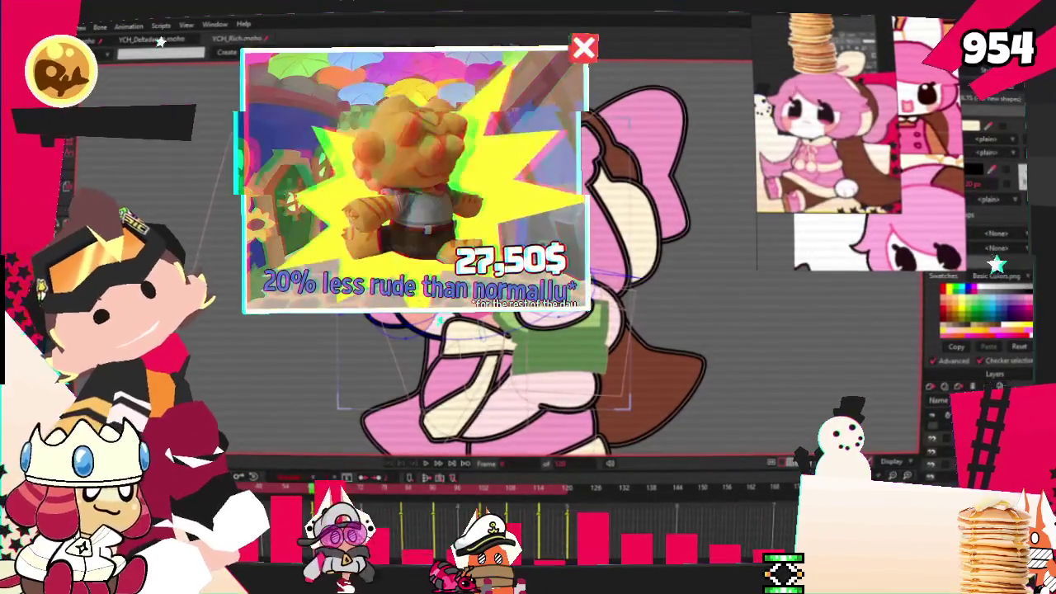
pyautogui.hotkey('alt', 'f')
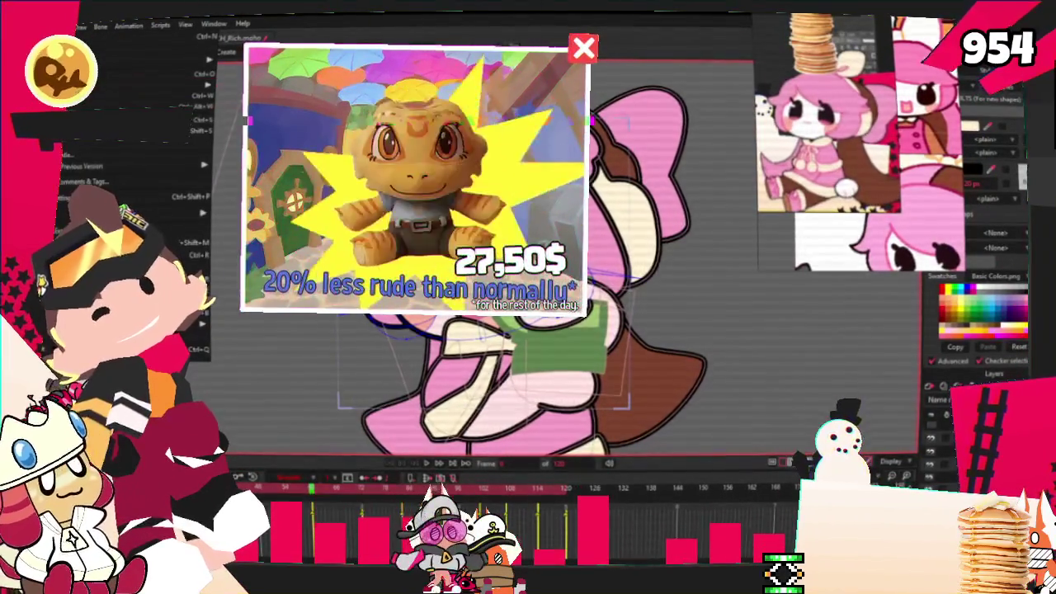
pyautogui.press('Escape')
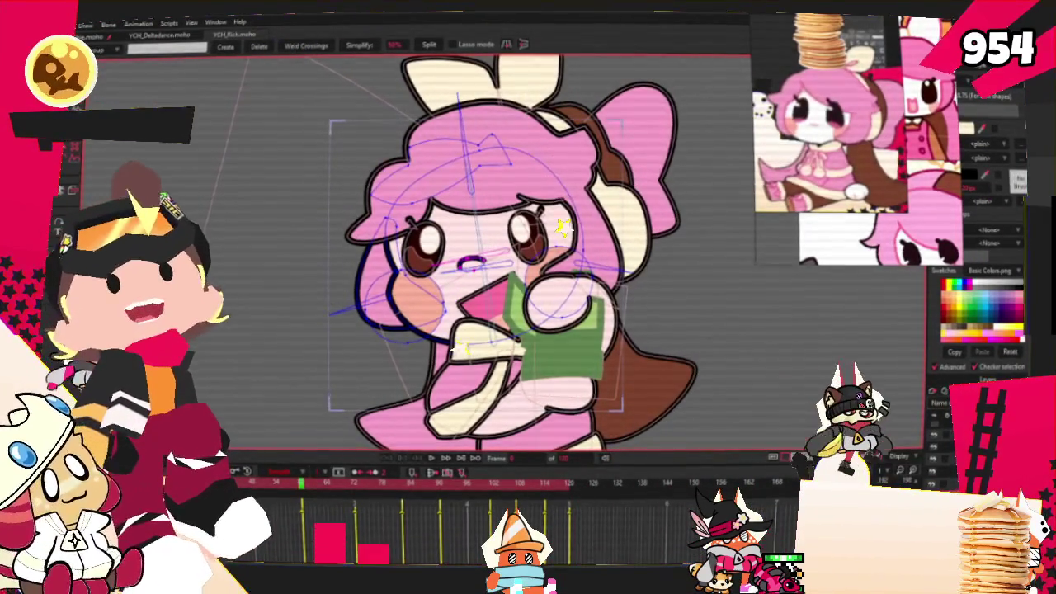
# Step: Drag the Discord window from the left edge to the centre of the screen
pyautogui.moveTo(4, 20); pyautogui.dragTo(469, 30)
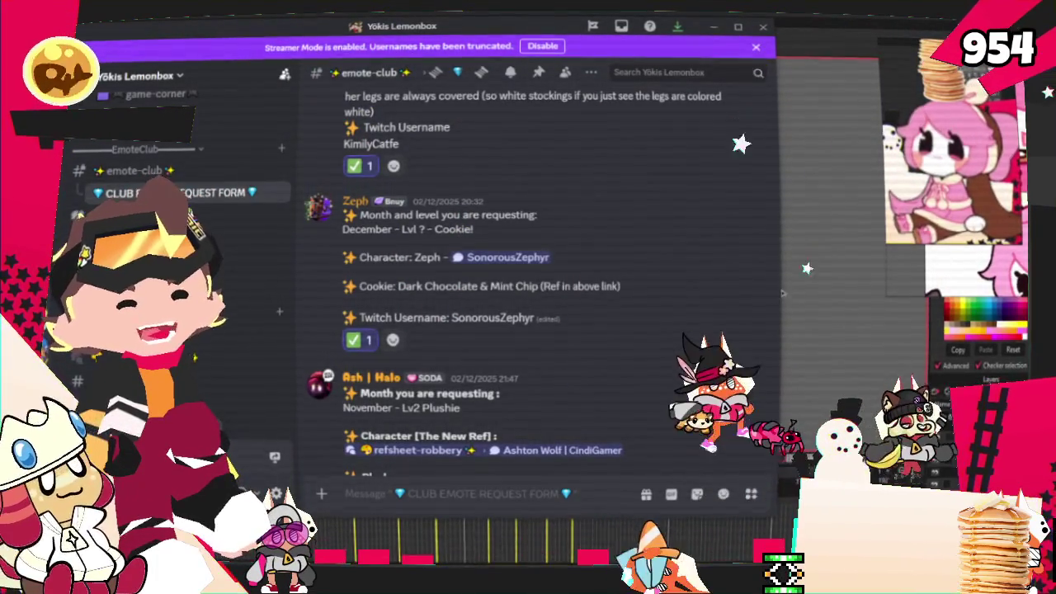
# Step: Widen Discord, read down through the emote requests, then minimize it to return to Moho
pyautogui.moveTo(782, 290); pyautogui.dragTo(863, 289)
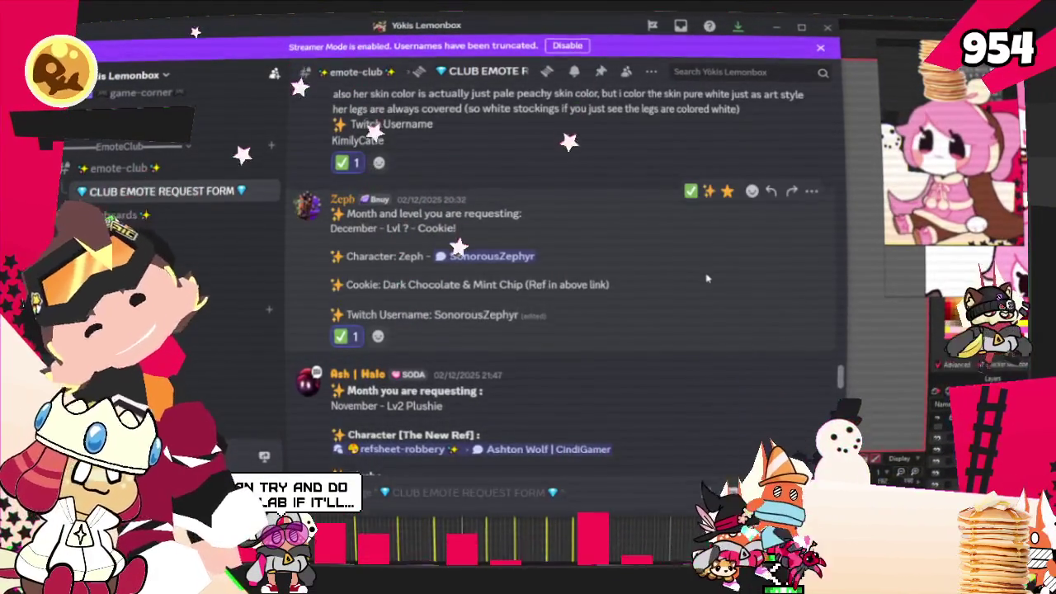
pyautogui.scroll(-3, 707, 279)
pyautogui.scroll(-3, 707, 279)
pyautogui.scroll(-2, 442, 224)
pyautogui.scroll(-2, 442, 224)
pyautogui.scroll(-3, 442, 224)
pyautogui.scroll(-2, 442, 225)
pyautogui.scroll(-3, 438, 223)
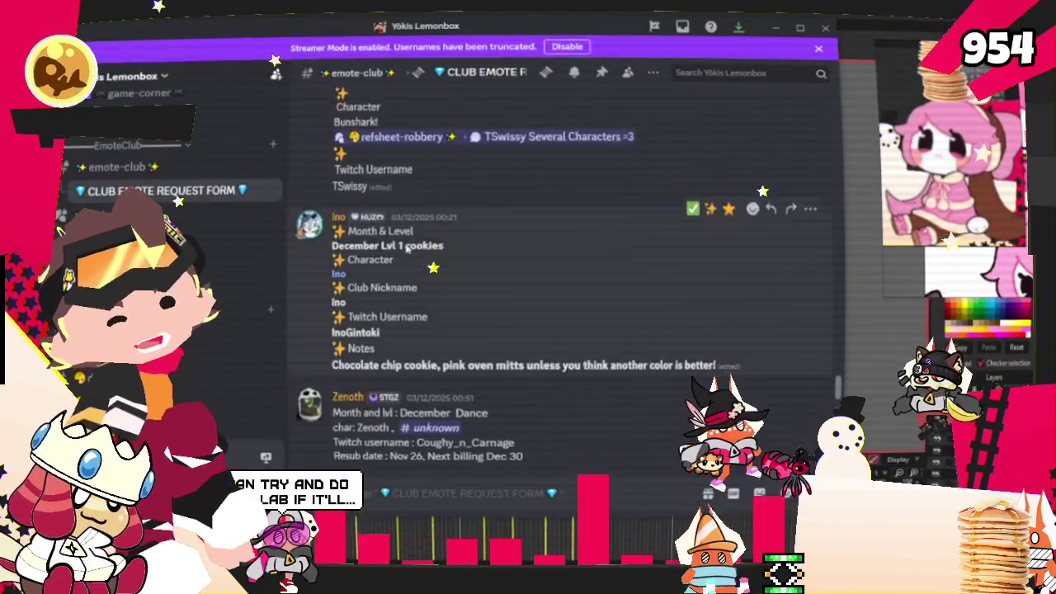
pyautogui.scroll(-3, 430, 221)
pyautogui.scroll(-3, 429, 221)
pyautogui.scroll(-1, 425, 224)
pyautogui.scroll(-3, 420, 228)
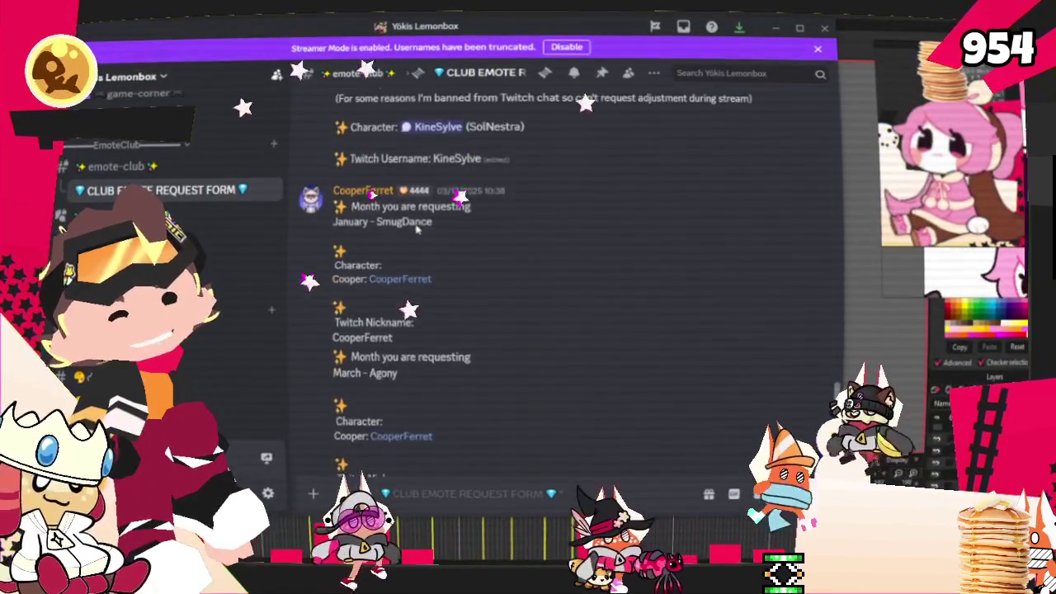
pyautogui.scroll(-1, 417, 232)
pyautogui.scroll(-3, 416, 232)
pyautogui.scroll(-2, 408, 235)
pyautogui.scroll(-3, 405, 237)
pyautogui.scroll(-2, 400, 238)
pyautogui.scroll(-2, 401, 239)
pyautogui.scroll(-3, 404, 244)
pyautogui.scroll(-3, 409, 250)
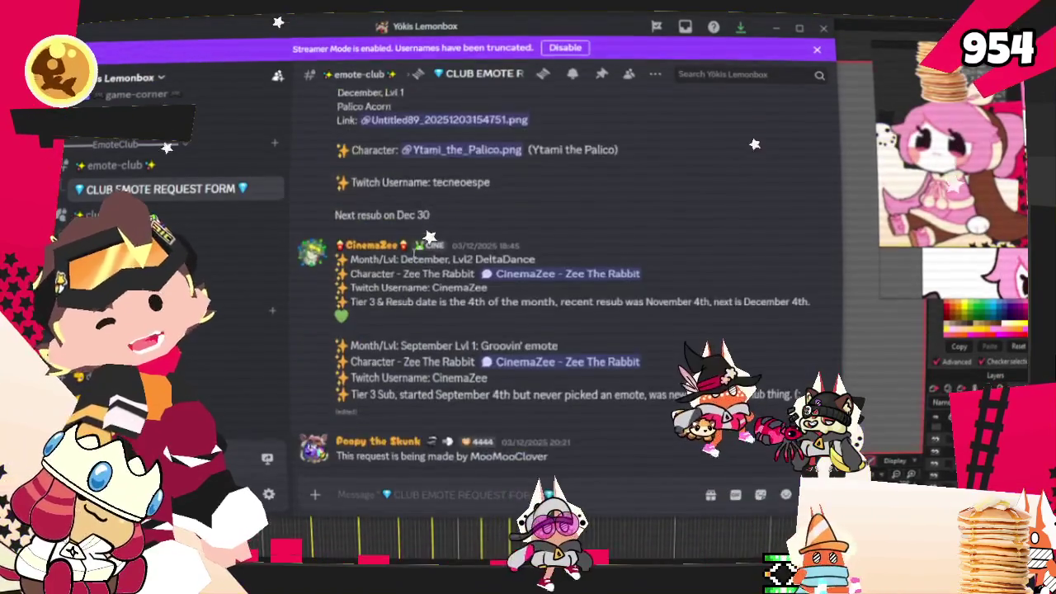
pyautogui.scroll(-6, 415, 259)
pyautogui.scroll(4, 417, 260)
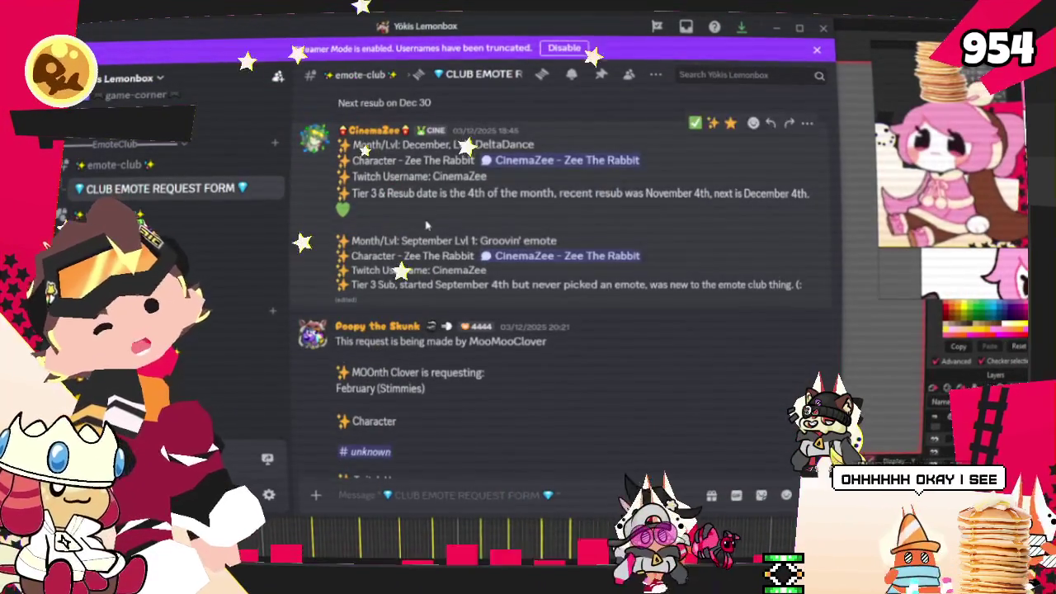
pyautogui.scroll(-4, 425, 265)
pyautogui.scroll(-3, 429, 248)
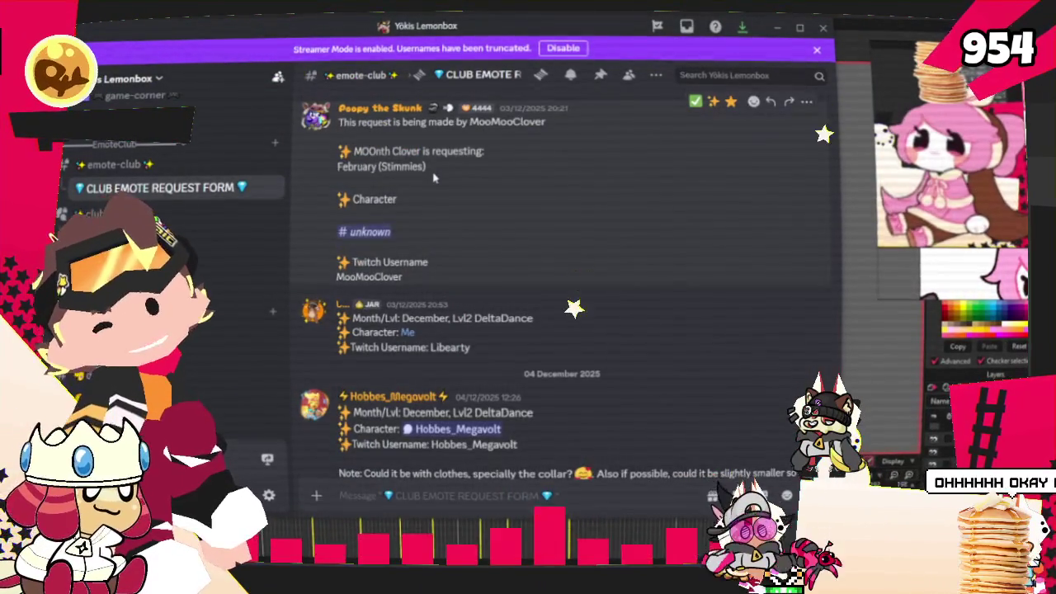
pyautogui.scroll(-3, 432, 190)
pyautogui.scroll(-2, 430, 206)
pyautogui.scroll(-5, 428, 243)
pyautogui.scroll(-5, 427, 252)
pyautogui.scroll(1, 425, 239)
pyautogui.scroll(-2, 425, 231)
pyautogui.scroll(-3, 423, 221)
pyautogui.scroll(-3, 417, 248)
pyautogui.scroll(-2, 413, 281)
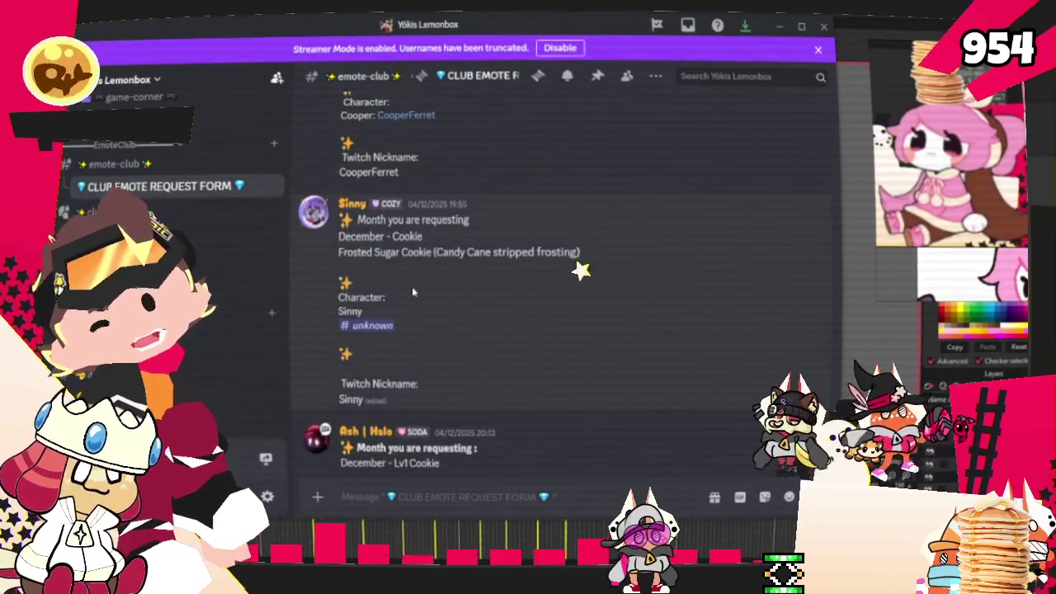
pyautogui.scroll(-3, 411, 286)
pyautogui.scroll(-3, 413, 285)
pyautogui.scroll(-1, 412, 264)
pyautogui.scroll(-4, 412, 247)
pyautogui.scroll(-3, 412, 241)
pyautogui.scroll(-4, 411, 242)
pyautogui.scroll(-4, 413, 244)
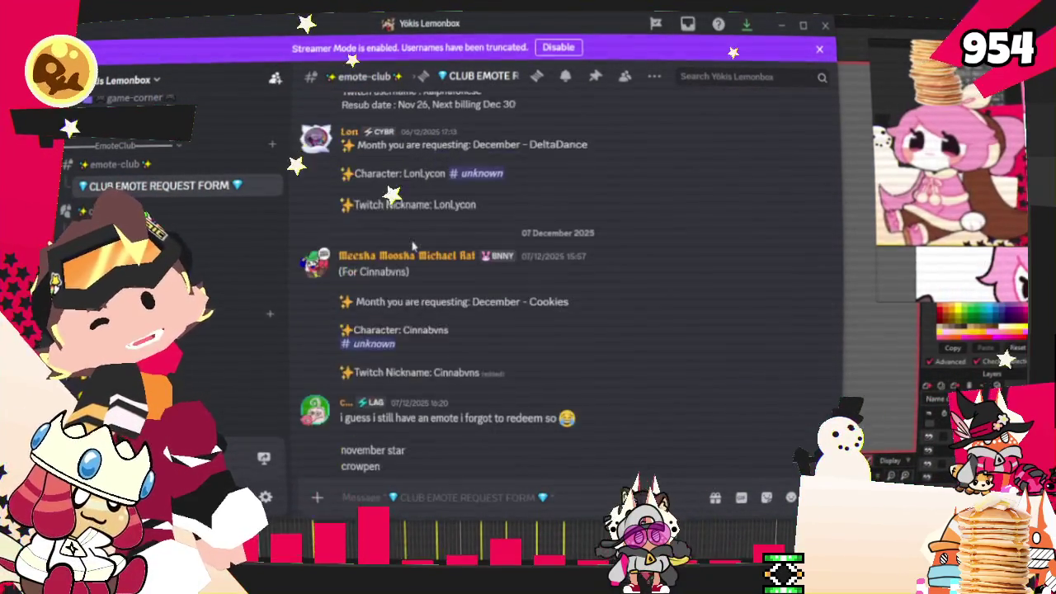
pyautogui.scroll(-2, 413, 246)
pyautogui.scroll(-3, 411, 245)
pyautogui.scroll(-5, 411, 206)
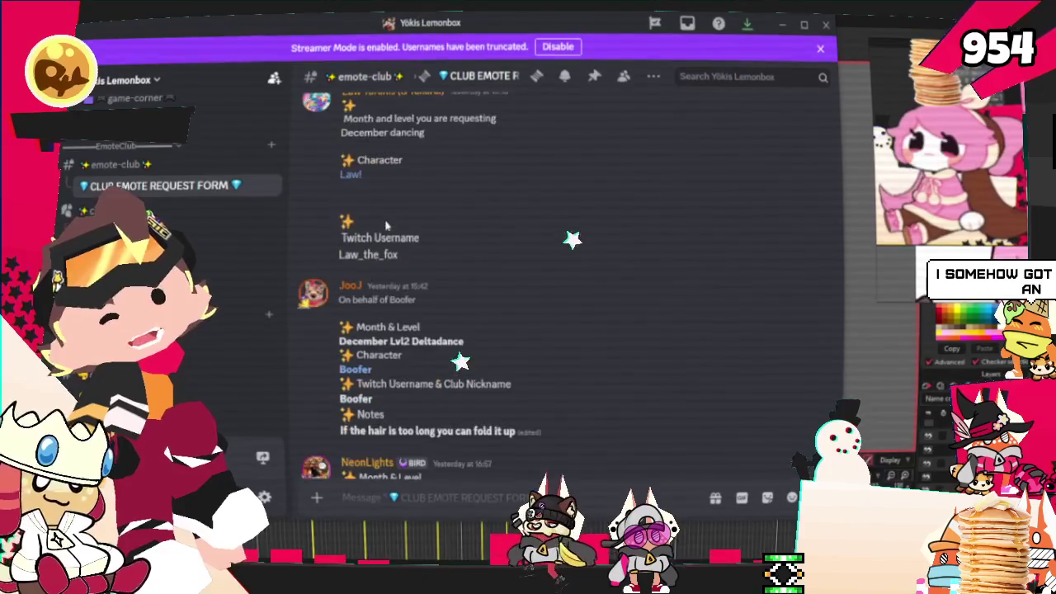
pyautogui.scroll(-3, 410, 165)
pyautogui.scroll(-2, 404, 206)
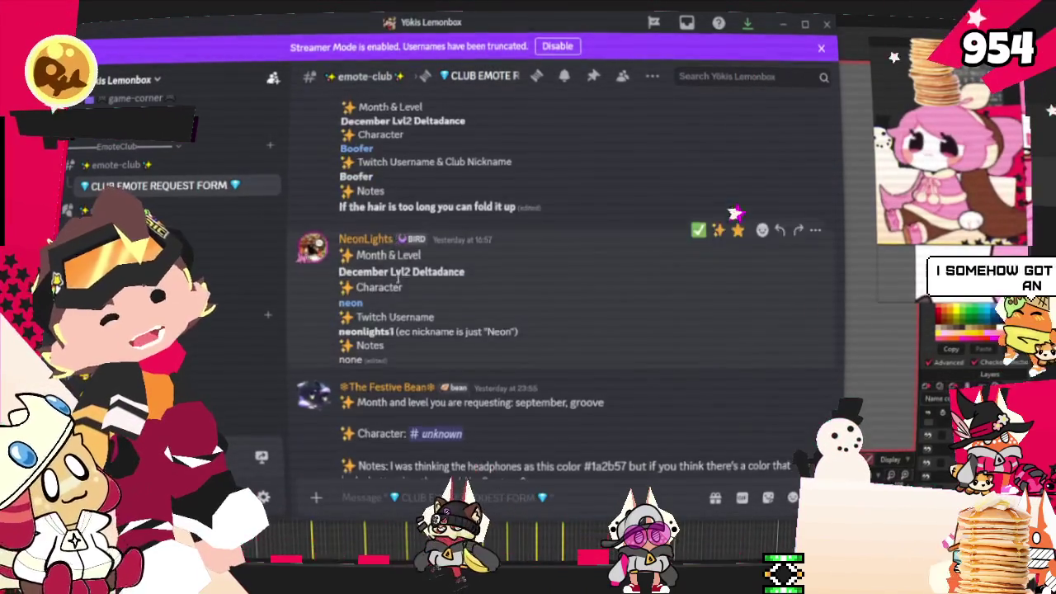
pyautogui.scroll(-7, 397, 280)
pyautogui.scroll(-3, 400, 289)
pyautogui.scroll(-1, 407, 305)
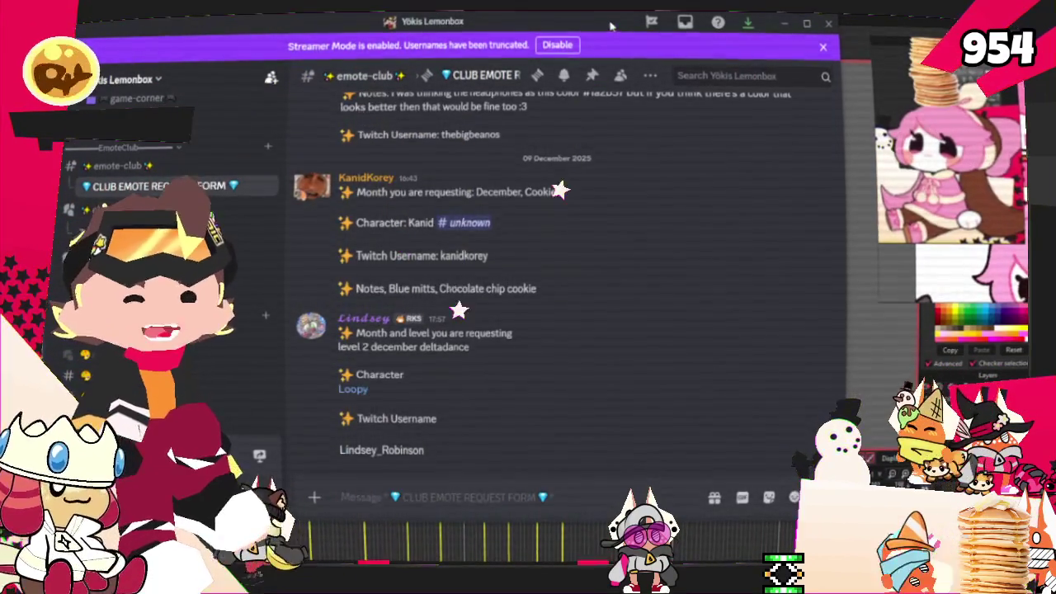
pyautogui.click(784, 23)
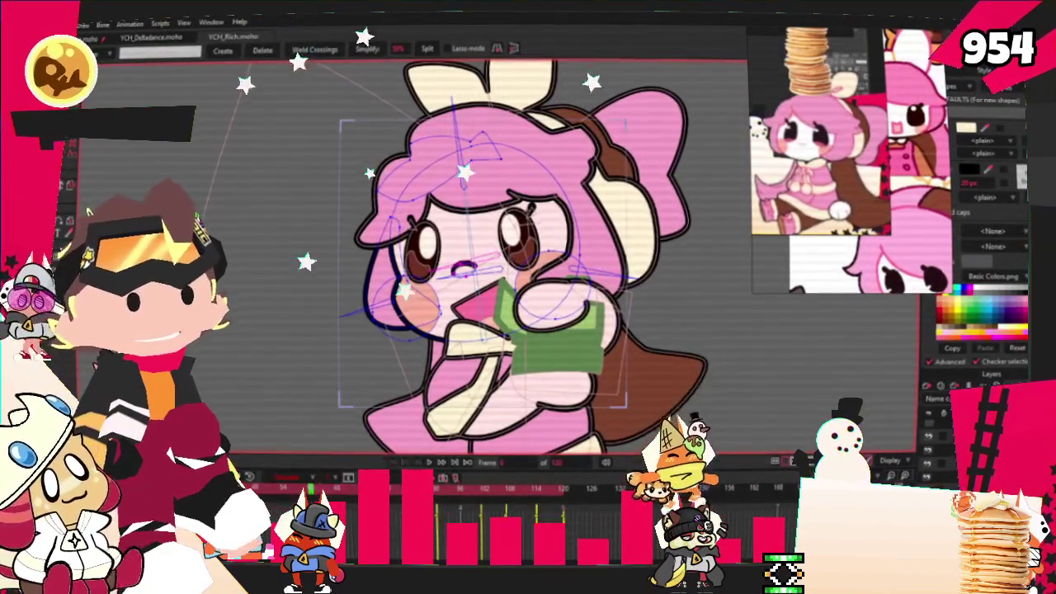
pyautogui.rightClick(863, 143)
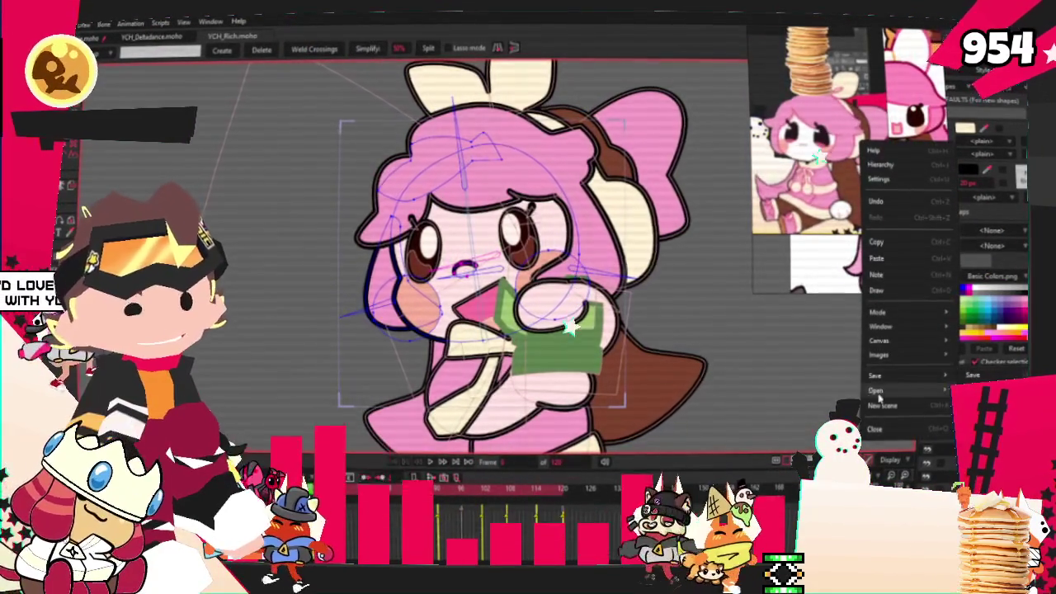
# Step: Start a new PureRef scene, paste the red and black wolf character sheet, and zoom it
pyautogui.click(881, 407)
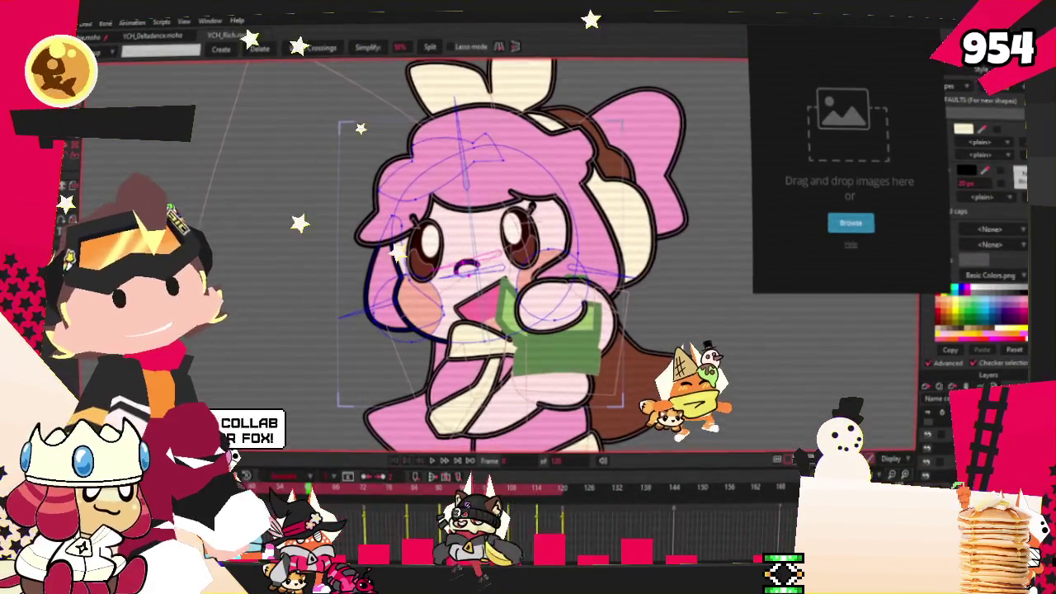
pyautogui.hotkey('ctrl', 'v')
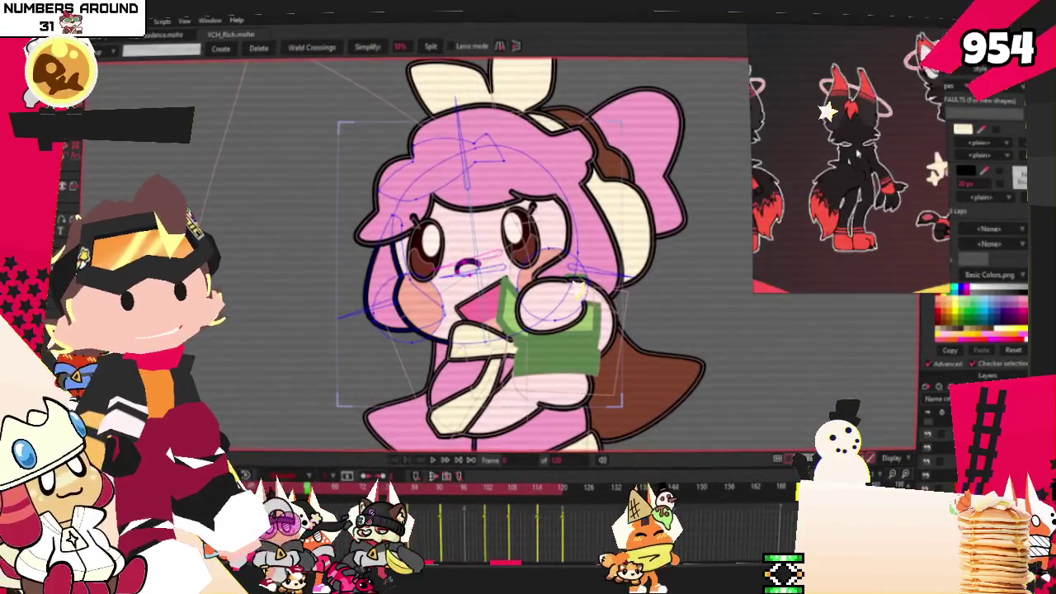
pyautogui.scroll(2, 859, 153)
pyautogui.scroll(3, 859, 153)
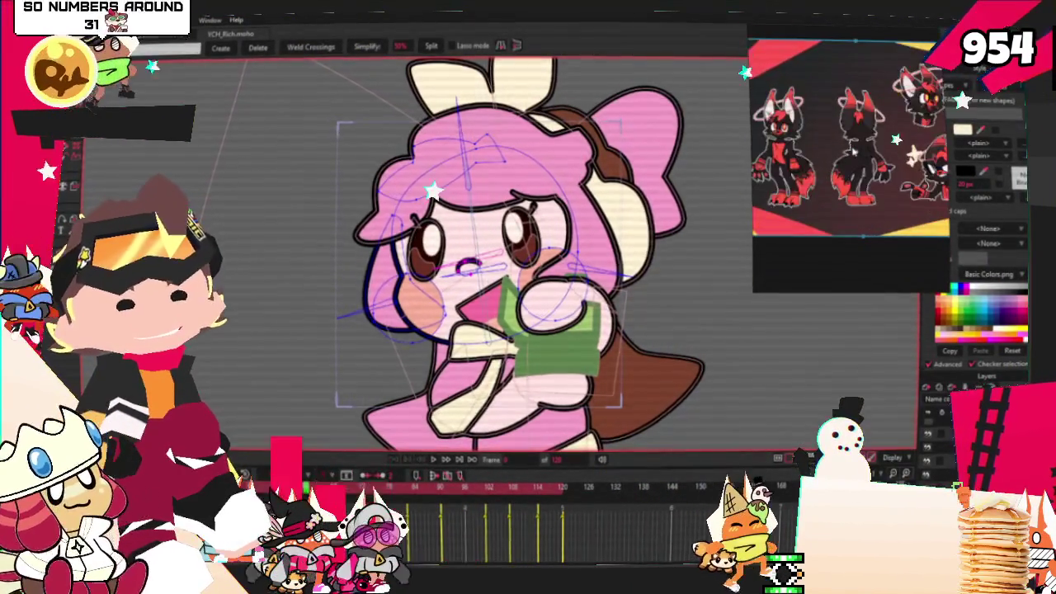
pyautogui.scroll(3, 825, 157)
pyautogui.scroll(2, 826, 156)
pyautogui.scroll(2, 842, 141)
pyautogui.scroll(-3, 842, 157)
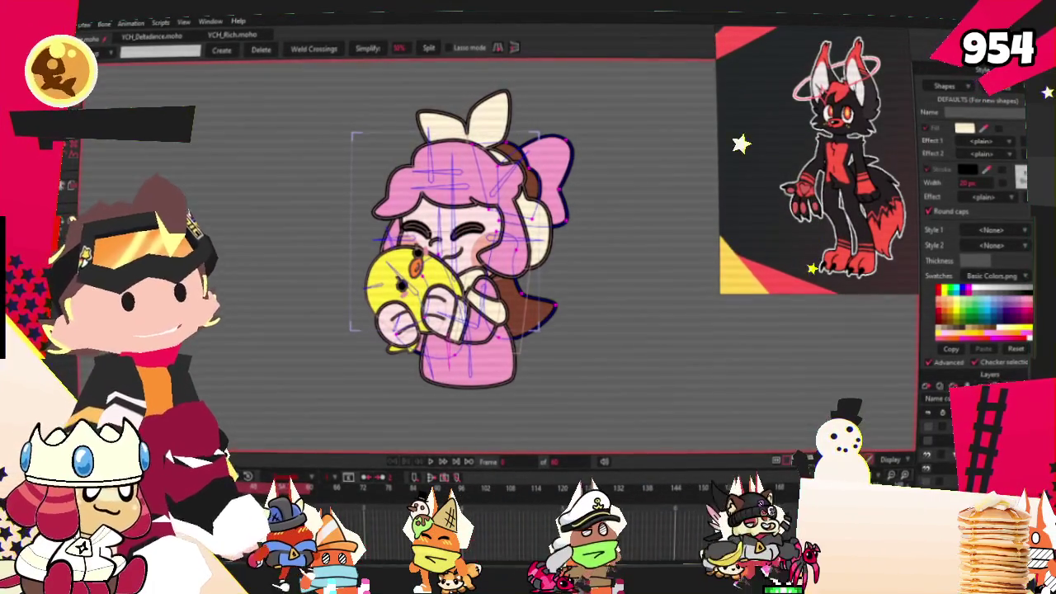
# Step: Switch with Ctrl+Tab to the fox YCH document with the orange plushie
pyautogui.scroll(2, 482, 239)
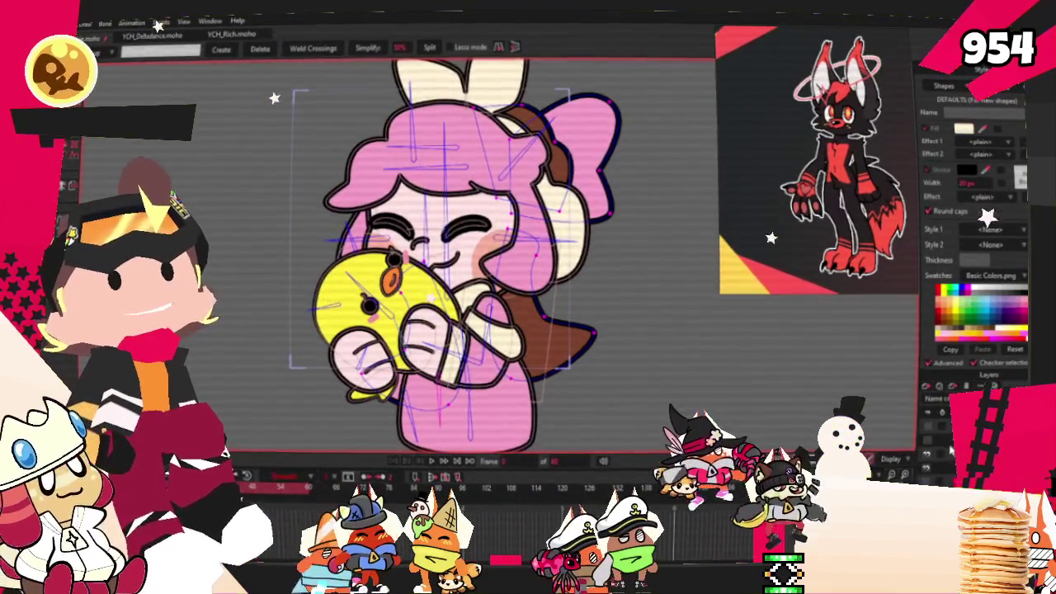
pyautogui.hotkey('ctrl', 'Tab')
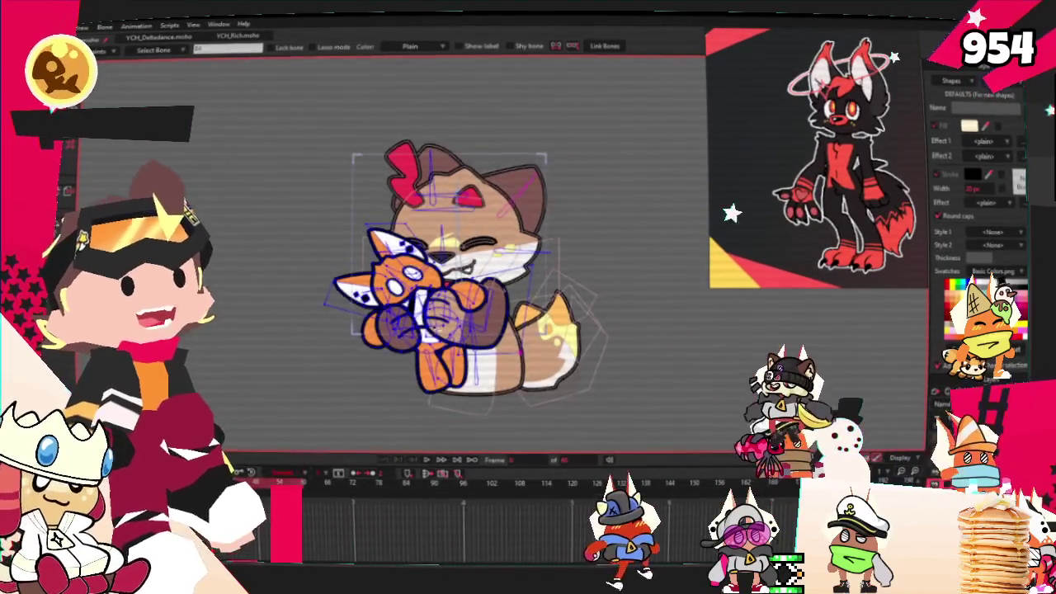
pyautogui.scroll(1, 438, 189)
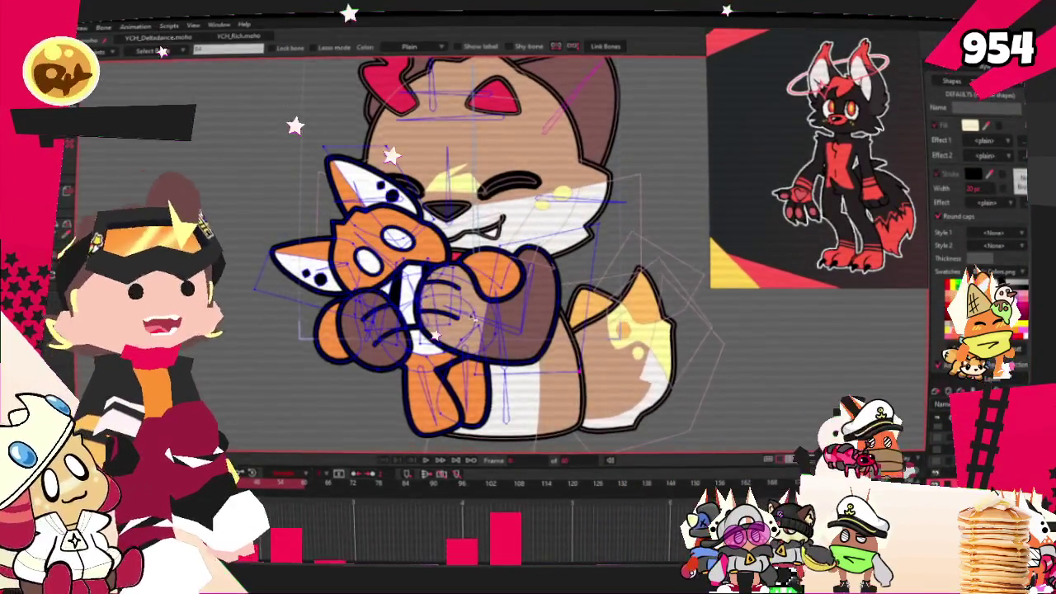
# Step: Zoom around the reference board showing the Scorbunny image beside the wolf character sheet
pyautogui.scroll(-1, 472, 318)
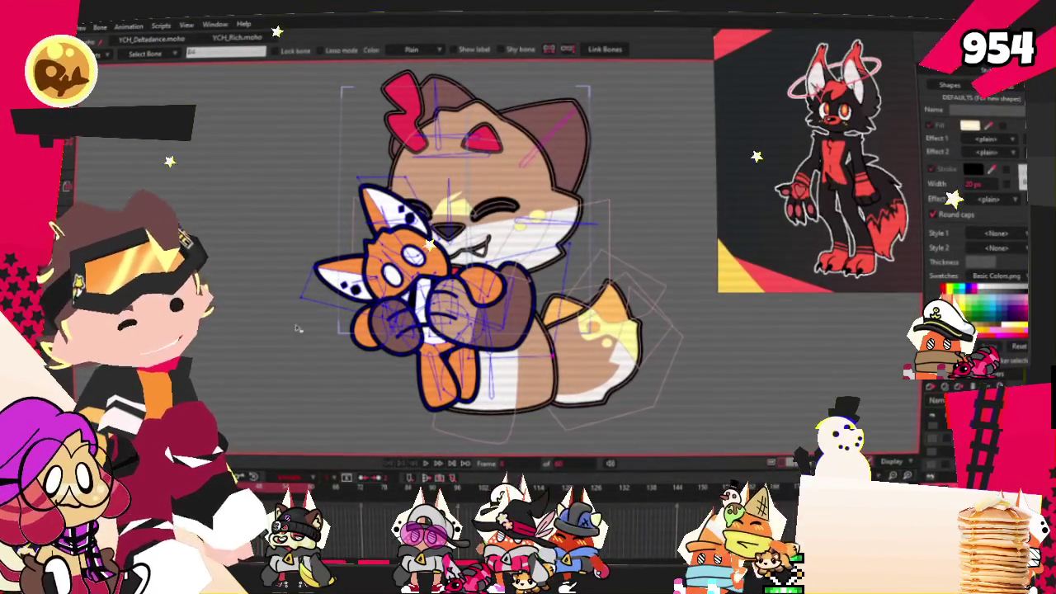
pyautogui.scroll(1, 545, 297)
pyautogui.scroll(1, 462, 255)
pyautogui.scroll(2, 447, 286)
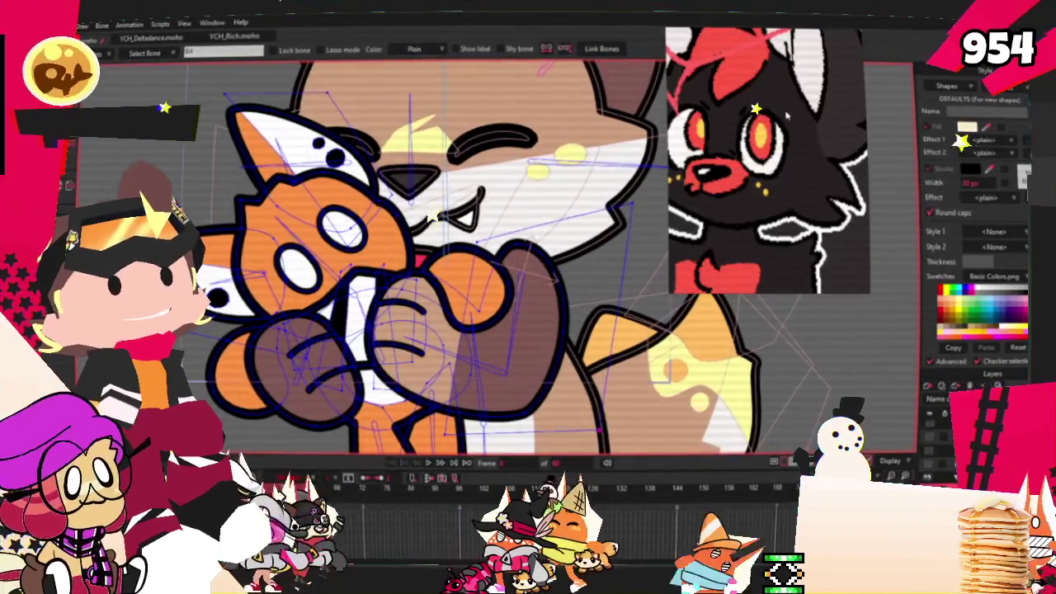
pyautogui.scroll(-2, 444, 196)
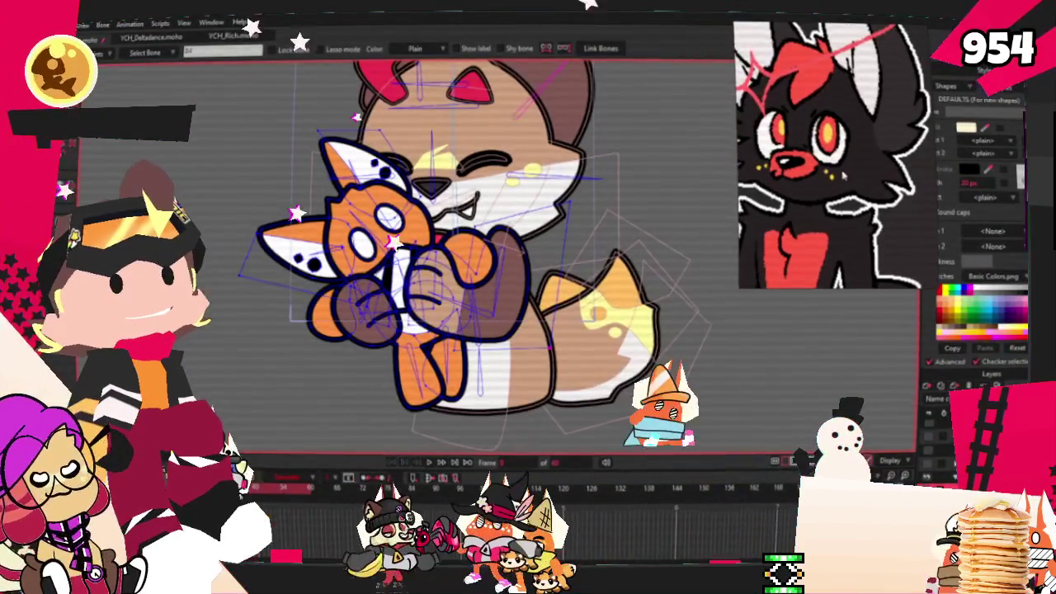
pyautogui.scroll(-1, 454, 239)
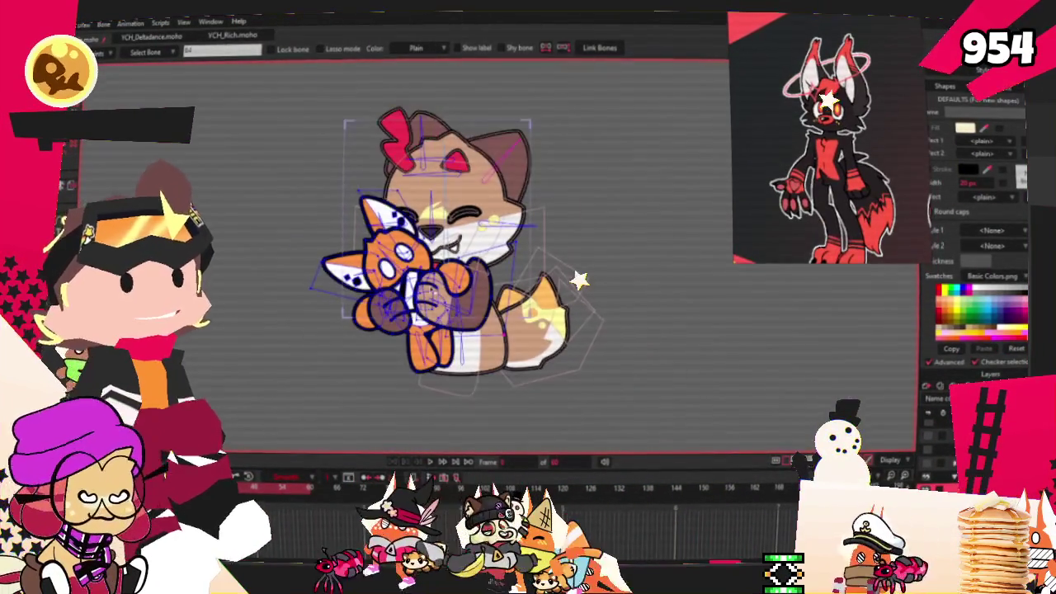
pyautogui.scroll(1, 454, 239)
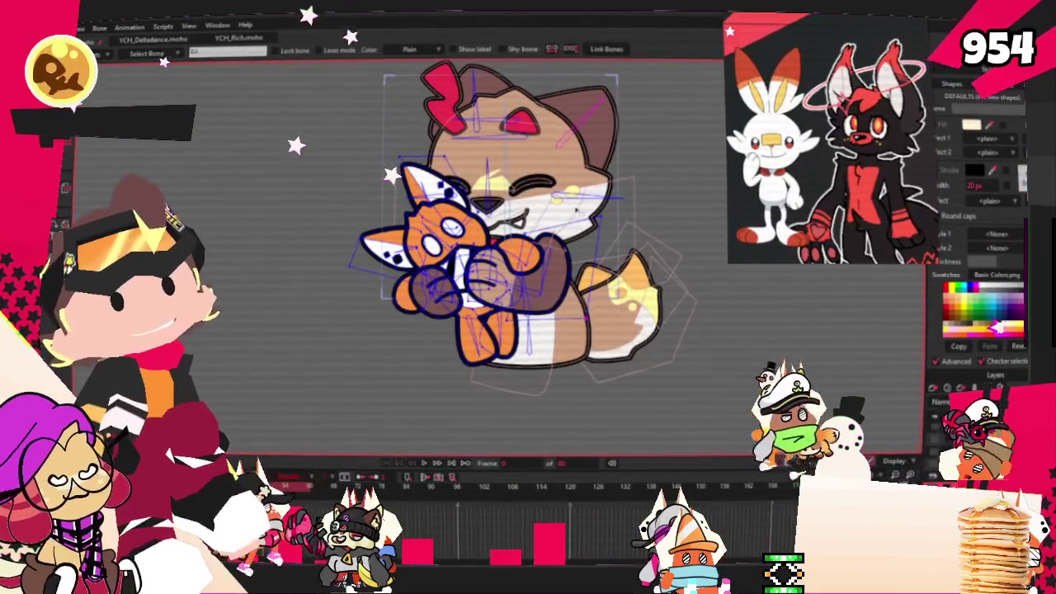
pyautogui.scroll(3, 577, 208)
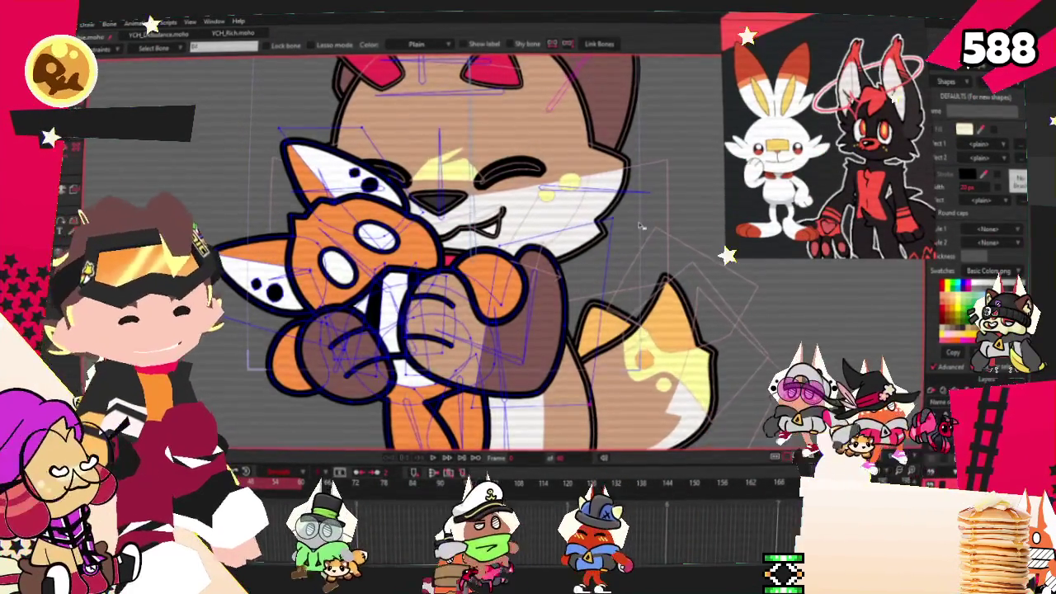
pyautogui.press('space')
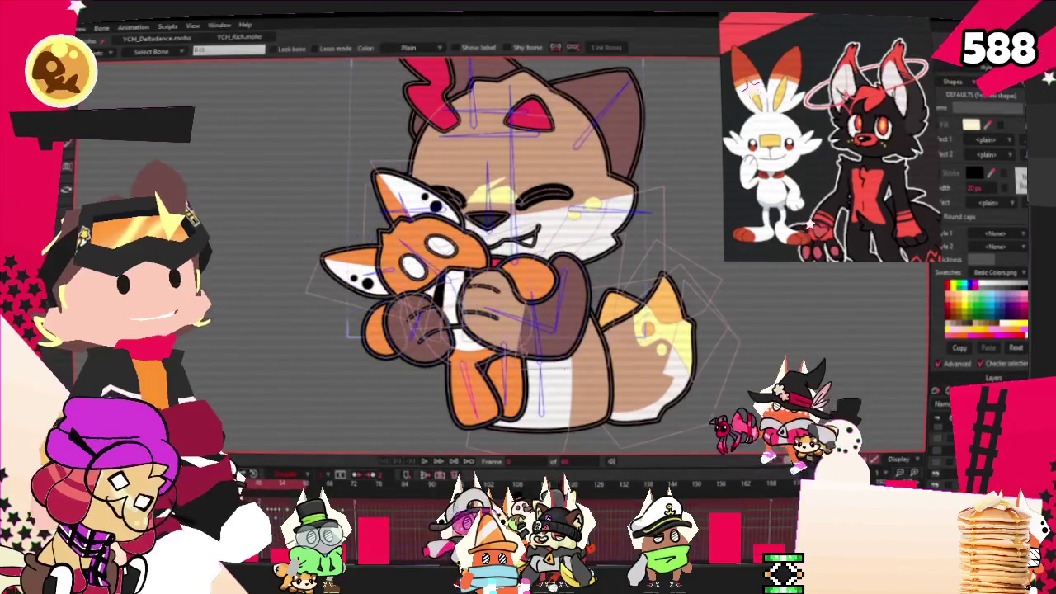
pyautogui.scroll(3, 405, 247)
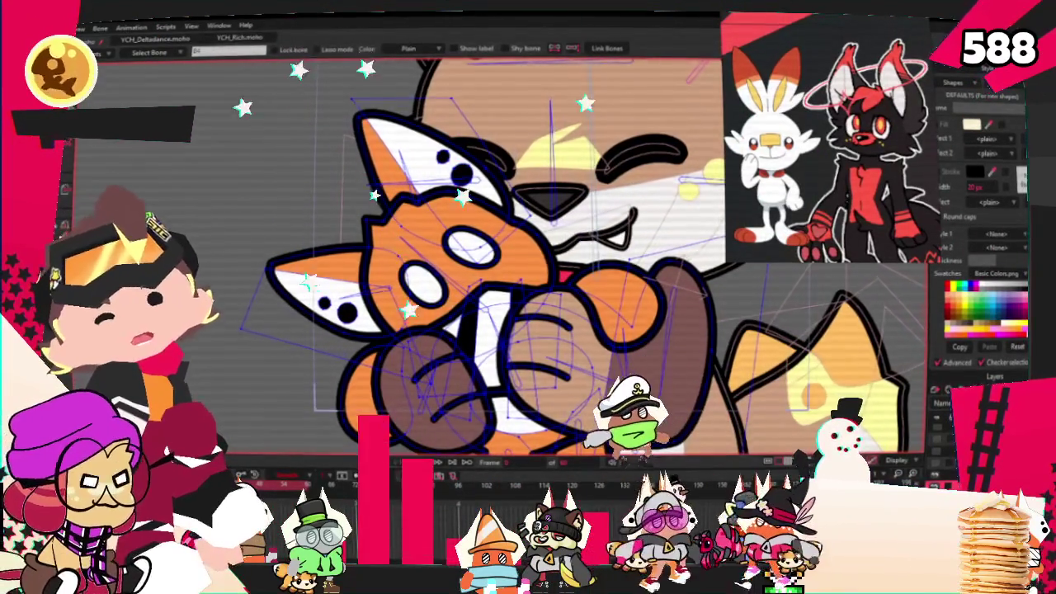
pyautogui.scroll(2, 374, 240)
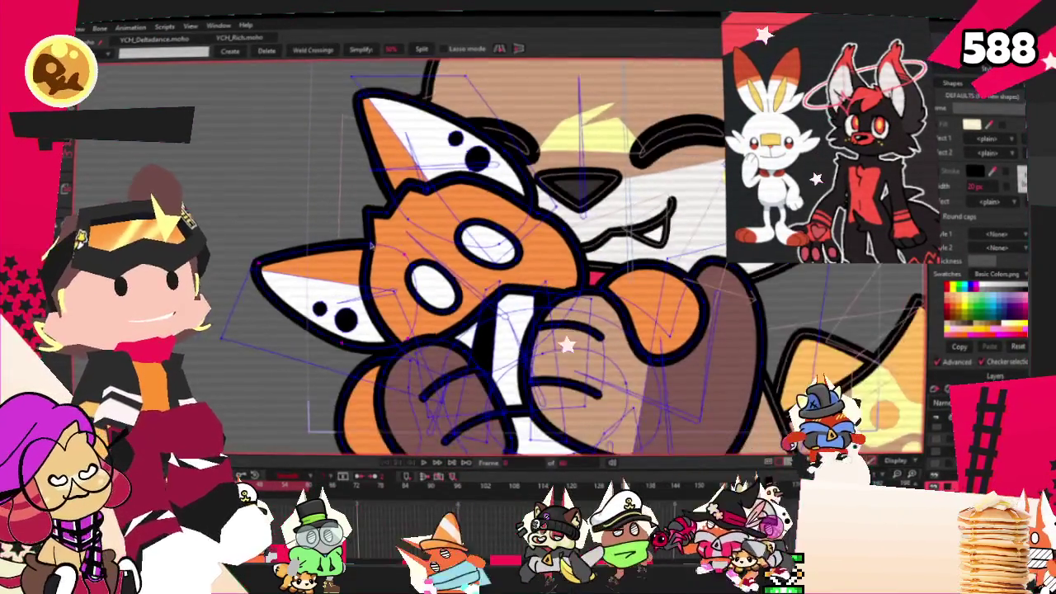
pyautogui.scroll(2, 374, 240)
pyautogui.scroll(1, 375, 239)
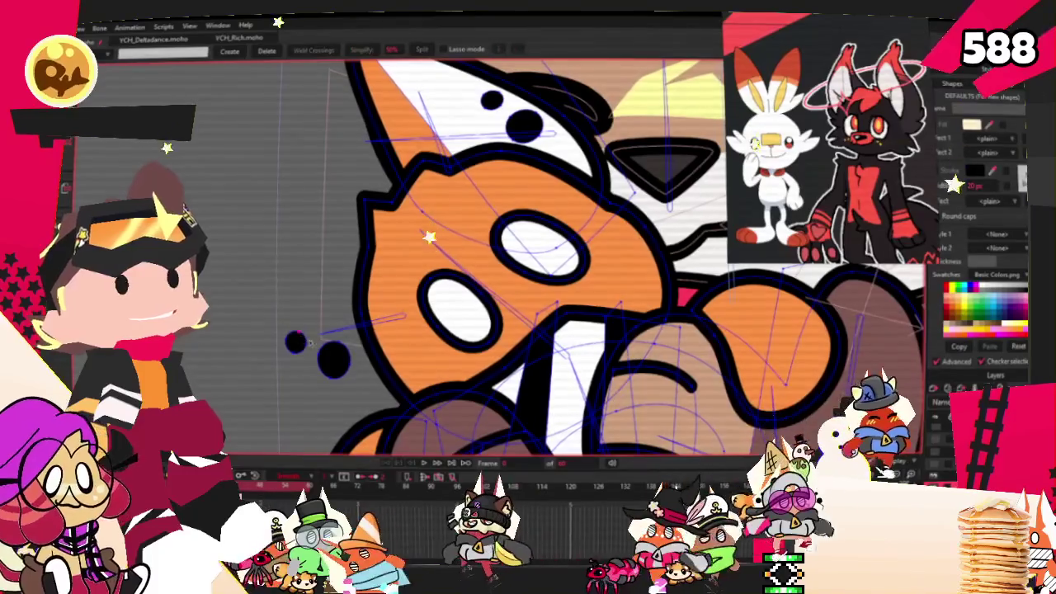
pyautogui.scroll(1, 427, 202)
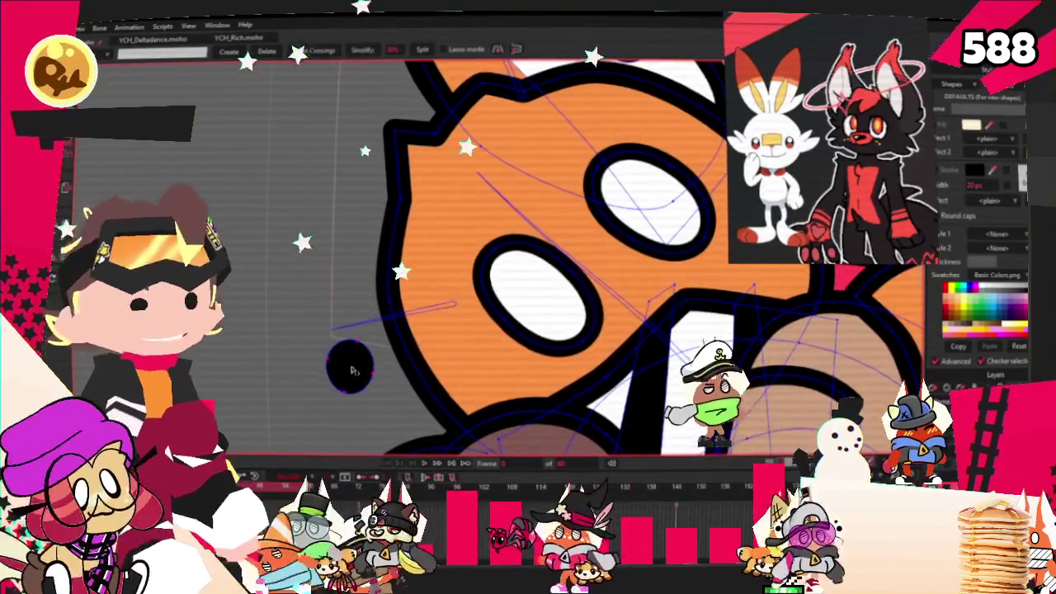
pyautogui.scroll(-2, 427, 202)
pyautogui.scroll(-1, 428, 203)
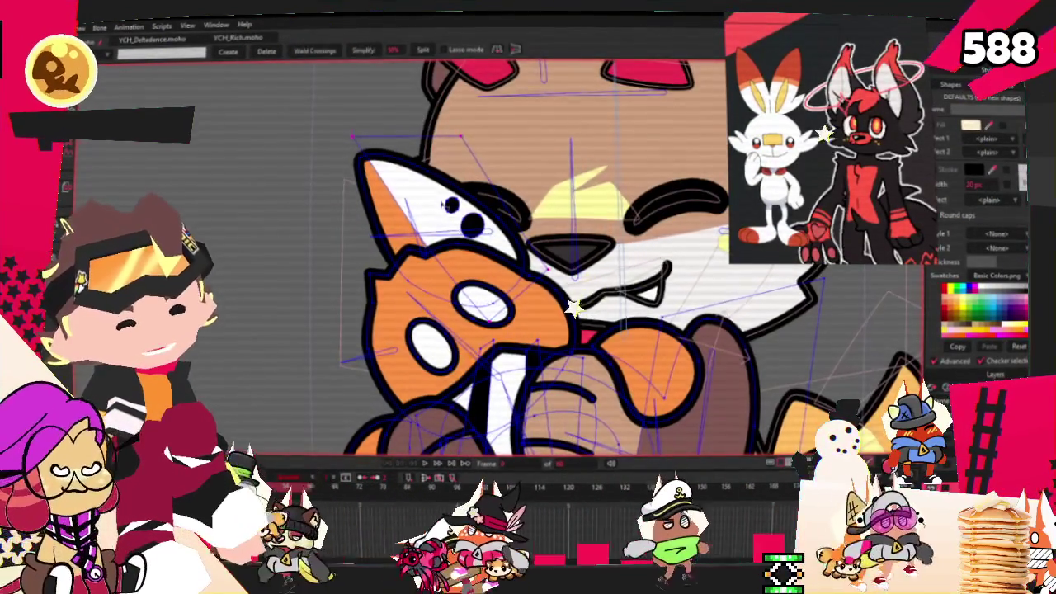
pyautogui.scroll(2, 428, 202)
pyautogui.scroll(1, 464, 215)
pyautogui.click(464, 215)
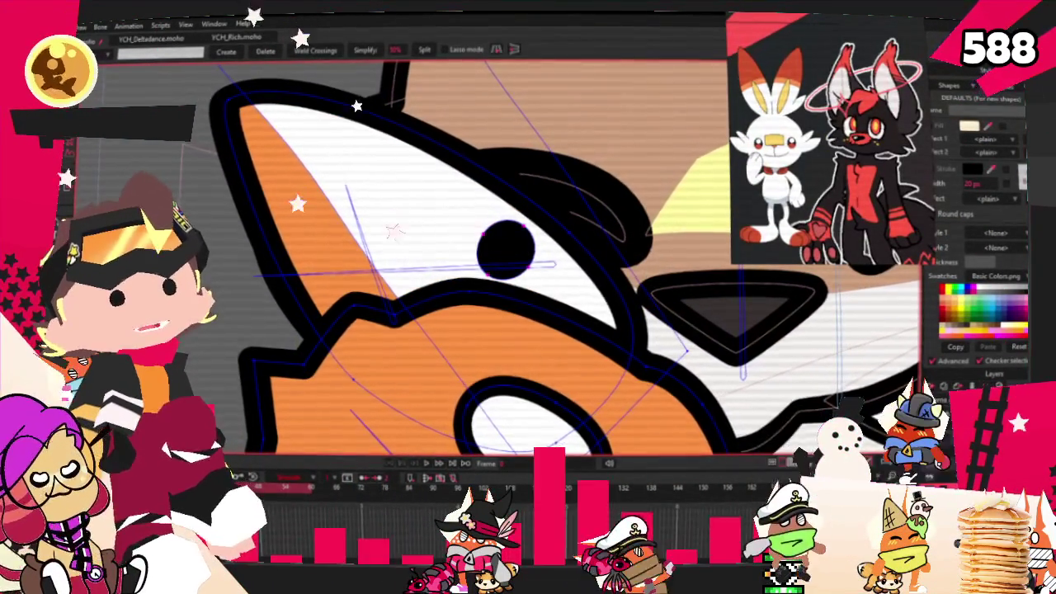
pyautogui.scroll(-3, 395, 223)
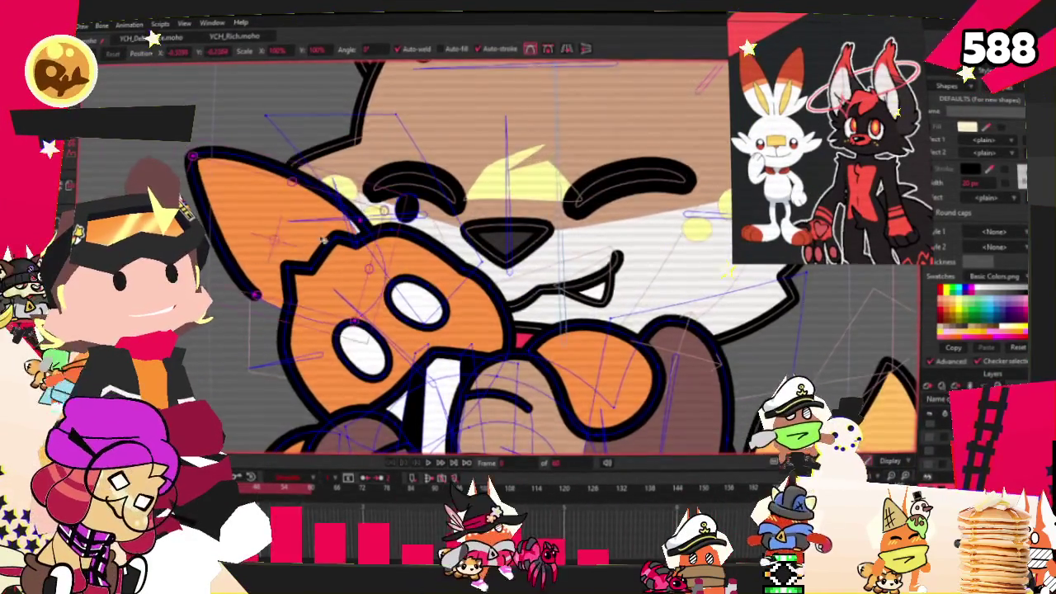
pyautogui.scroll(1, 302, 243)
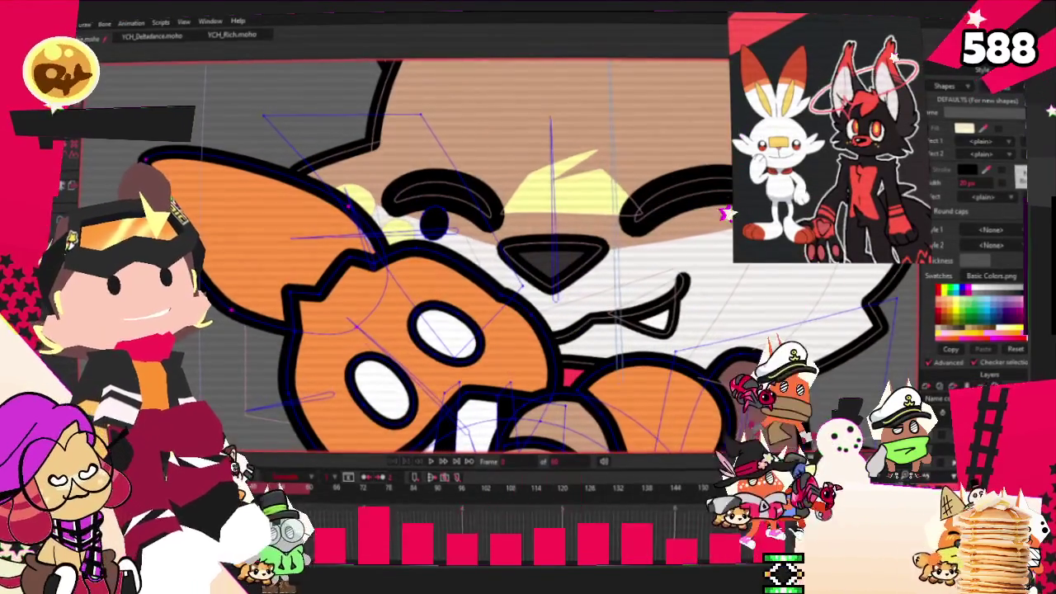
pyautogui.press('a')
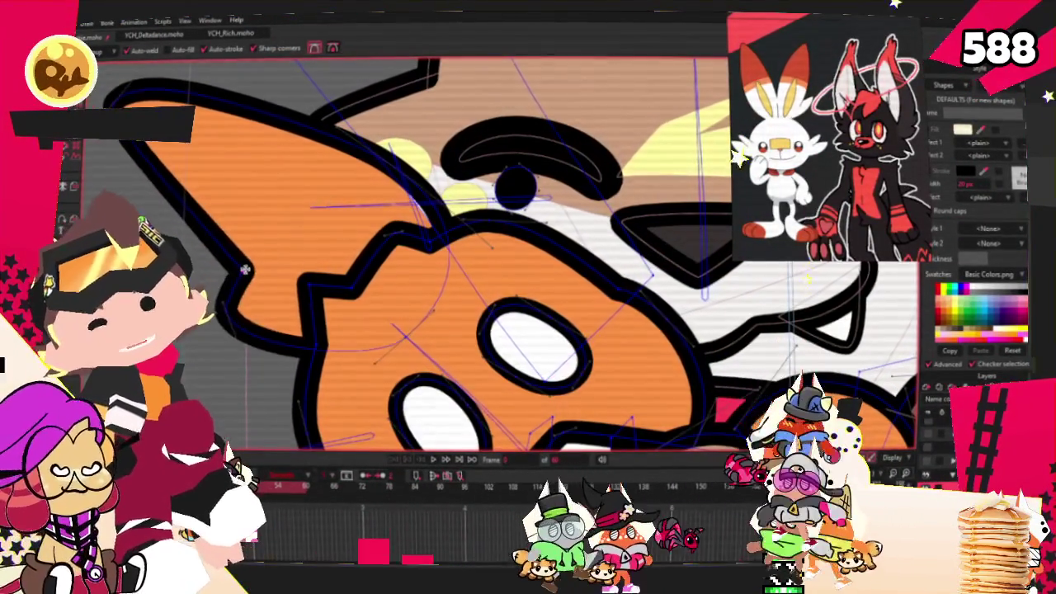
pyautogui.press('t')
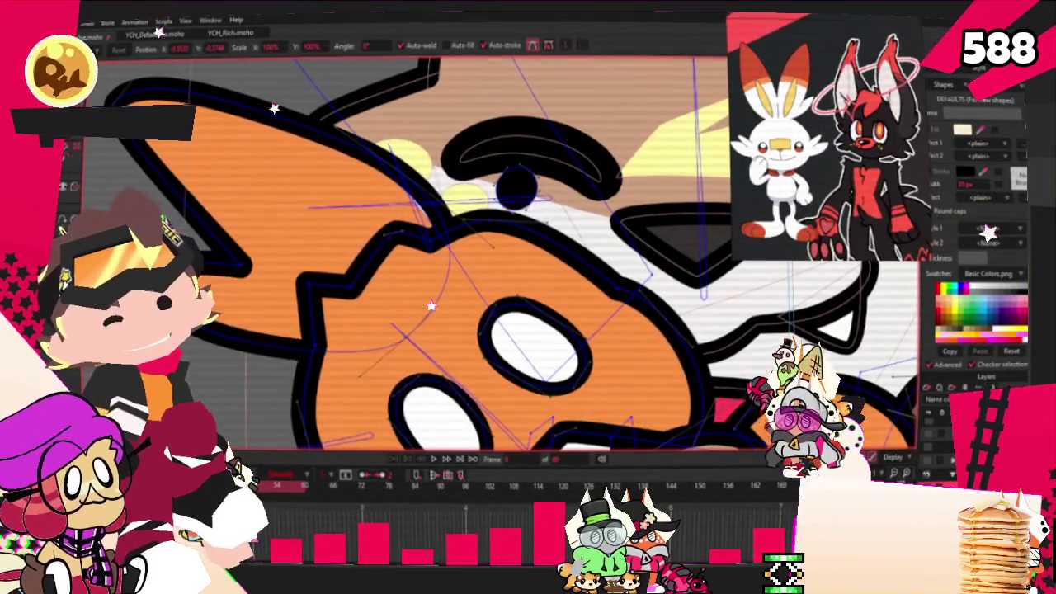
pyautogui.scroll(-2, 260, 294)
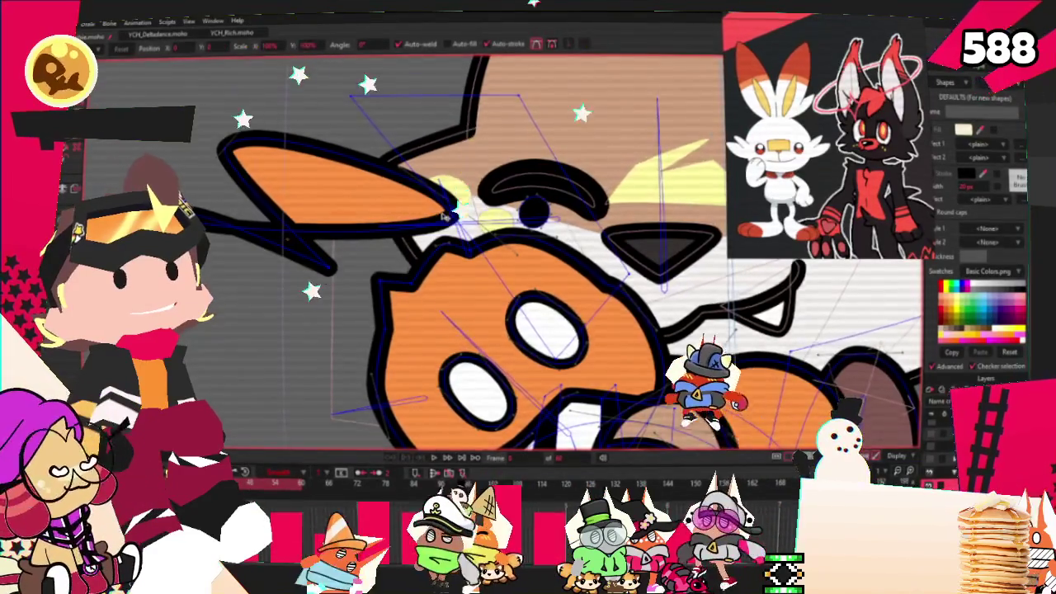
pyautogui.scroll(2, 461, 207)
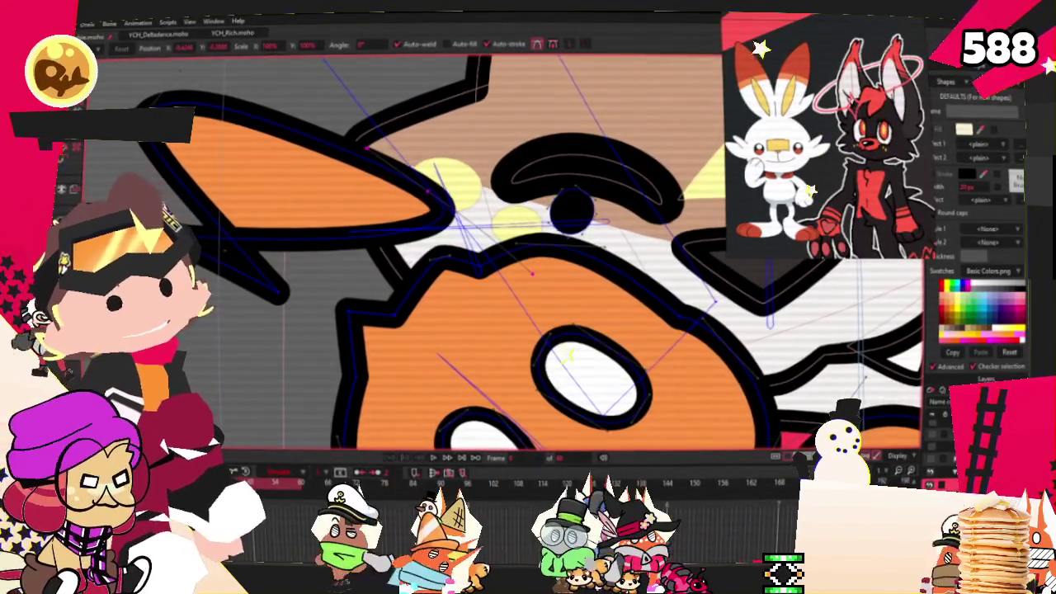
pyautogui.press('a')
pyautogui.moveTo(289, 293); pyautogui.dragTo(339, 322)
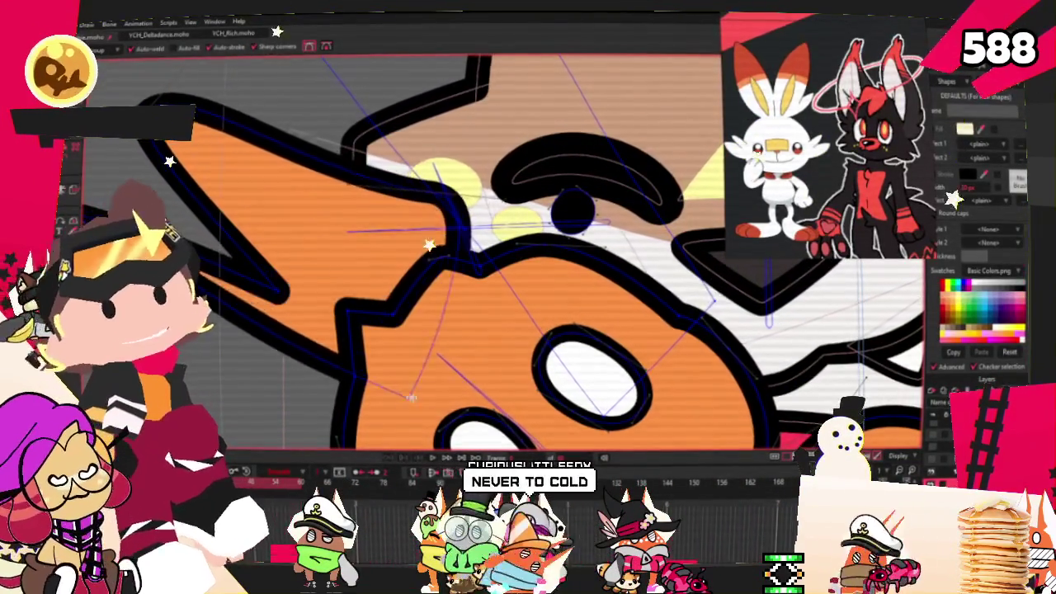
pyautogui.scroll(-2, 454, 330)
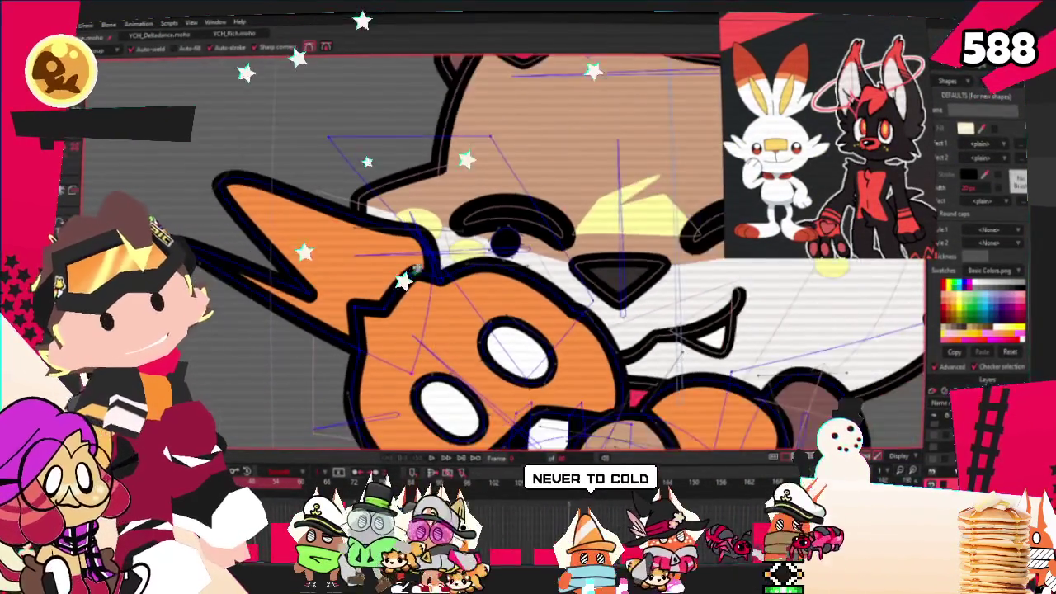
pyautogui.scroll(1, 445, 211)
pyautogui.scroll(2, 446, 211)
pyautogui.press('c')
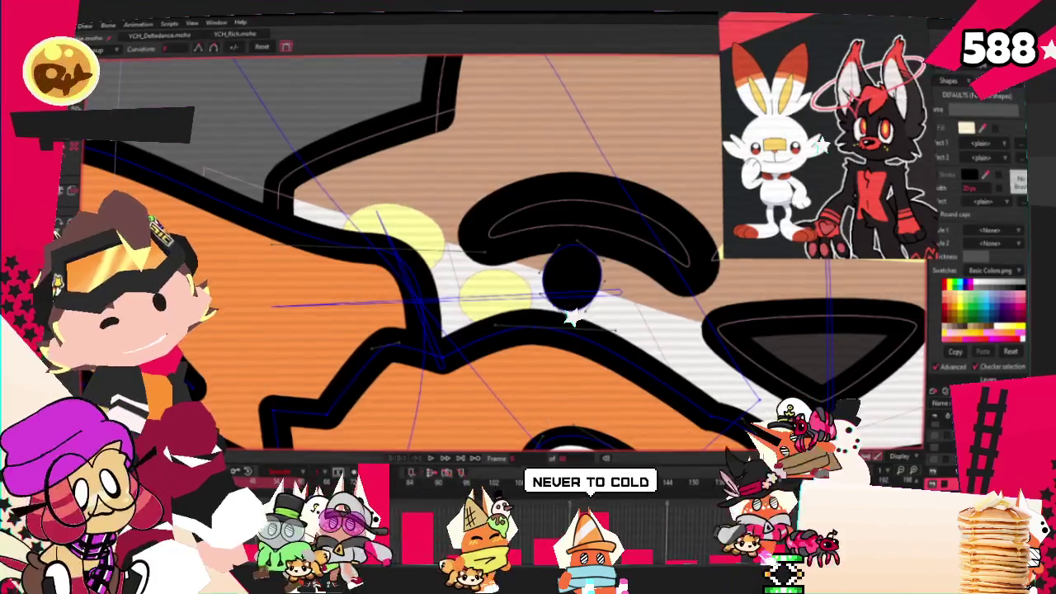
pyautogui.scroll(-2, 472, 326)
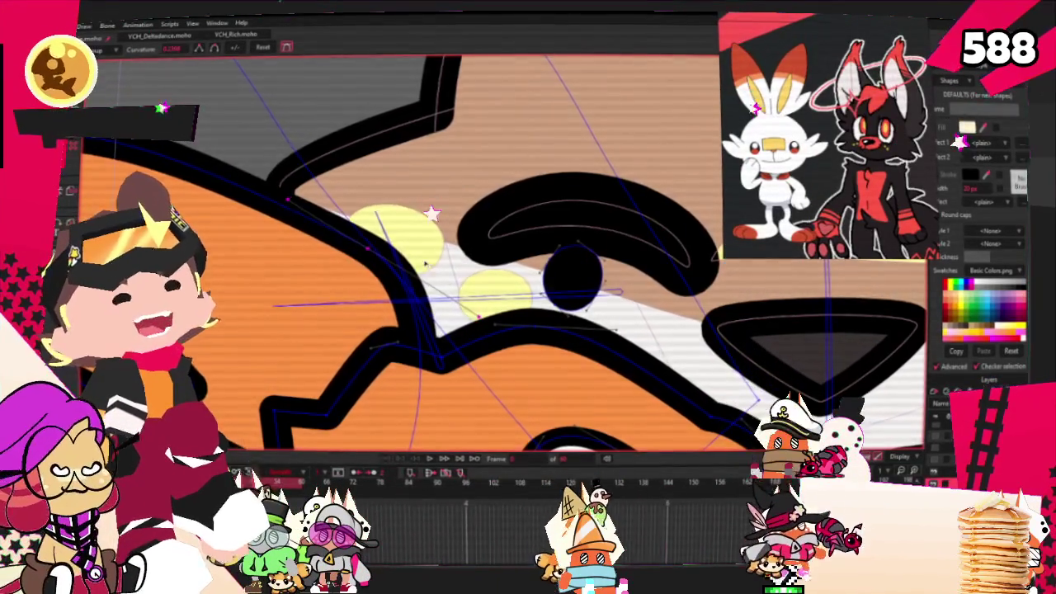
pyautogui.scroll(-2, 450, 315)
pyautogui.scroll(2, 240, 275)
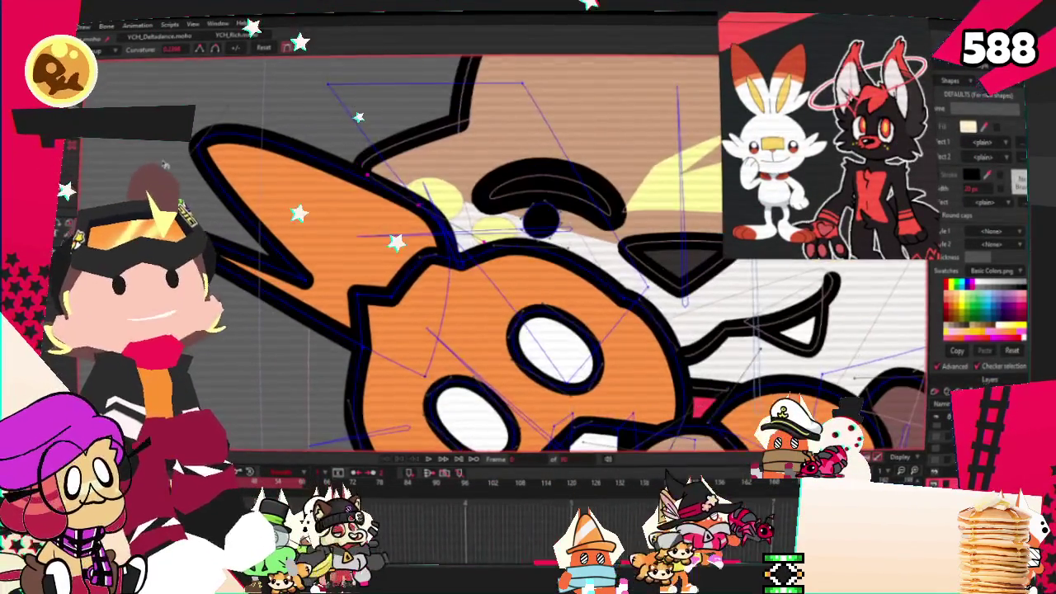
pyautogui.press('a')
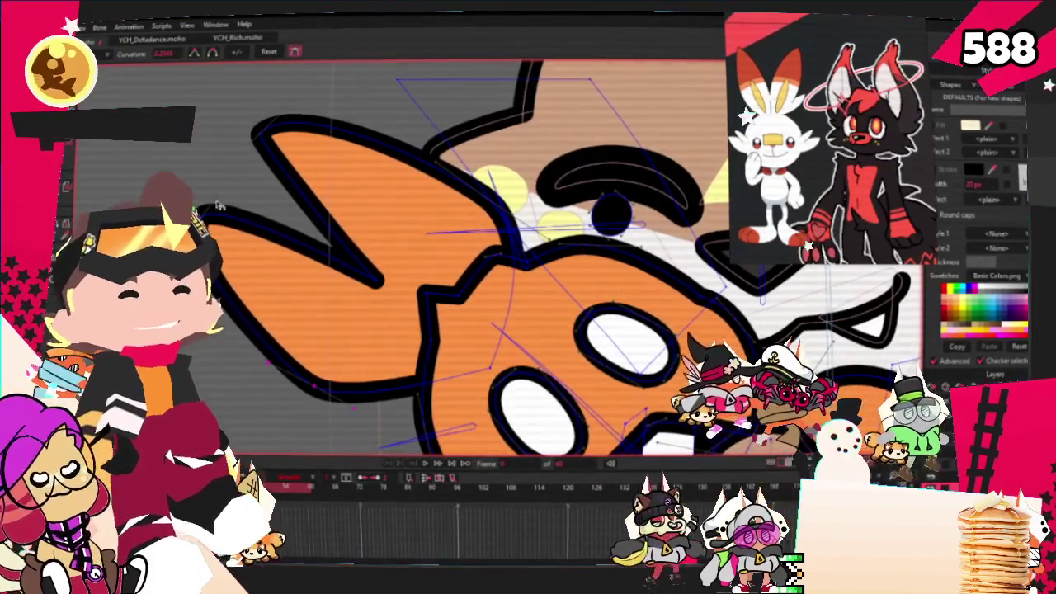
# Step: With Transform Points, raise the left tip point of the plushie's orange ear
pyautogui.press('t')
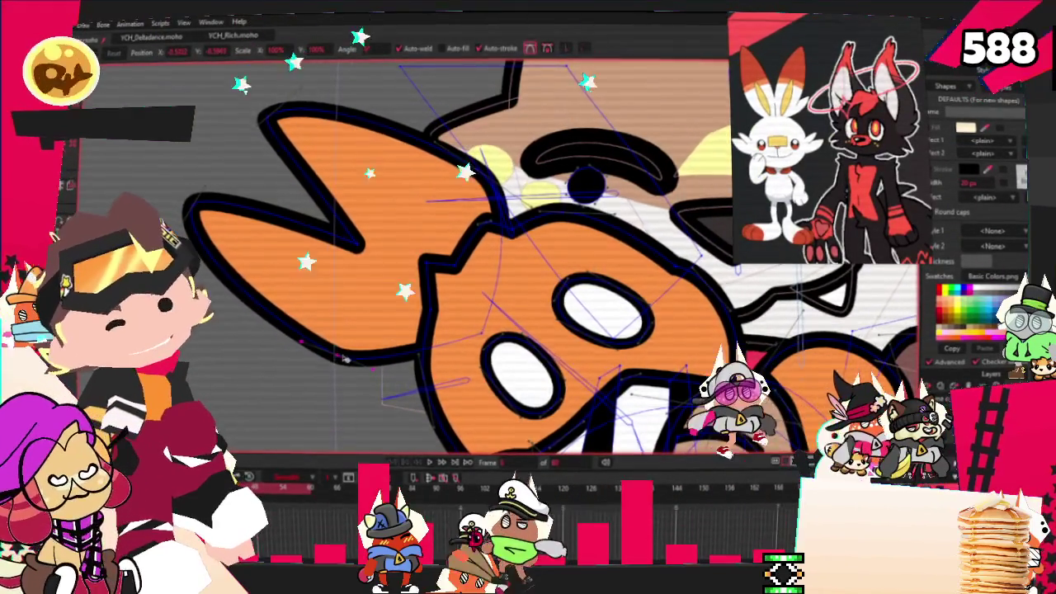
pyautogui.scroll(2, 552, 167)
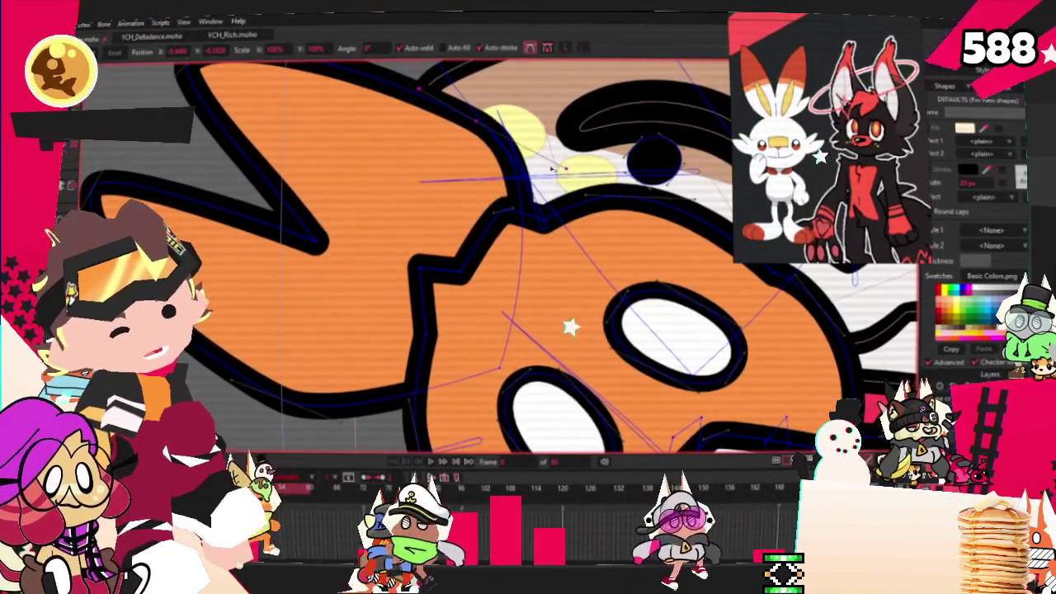
pyautogui.scroll(-1, 351, 128)
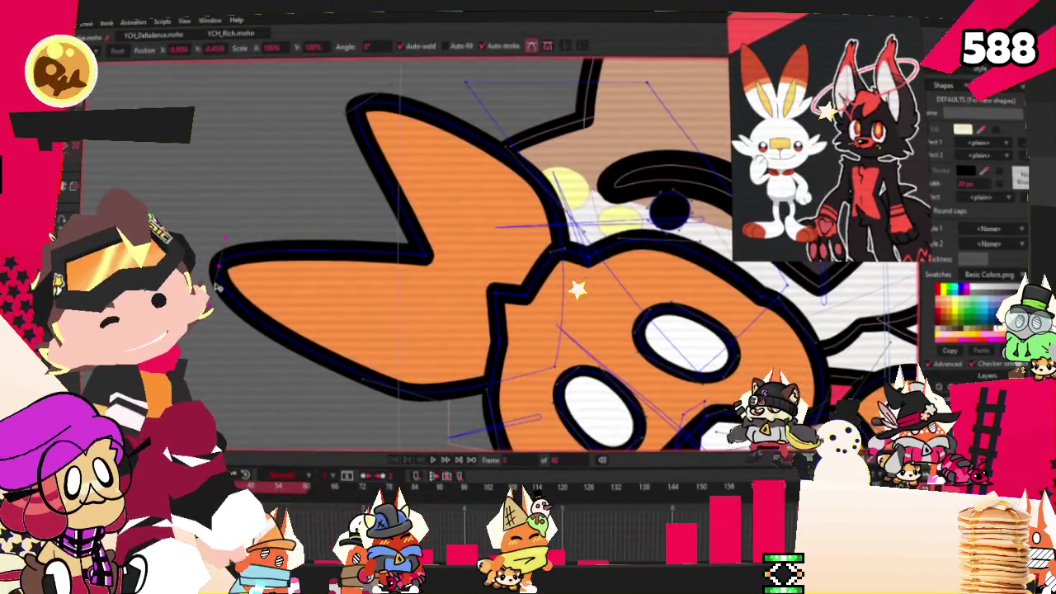
pyautogui.moveTo(218, 269); pyautogui.dragTo(216, 249)
# Step: Play back the animation to check the reshaped ear
pyautogui.press('space')
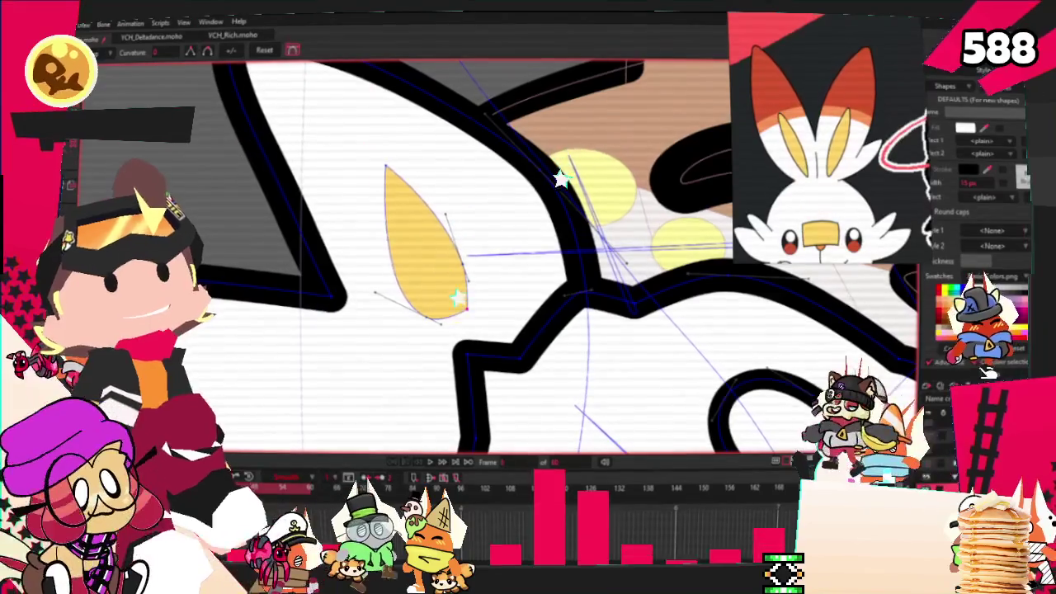
# Step: Widen the yellow inner-ear shape, stretch its lower tip down and pull its top point up-right
pyautogui.press('t')
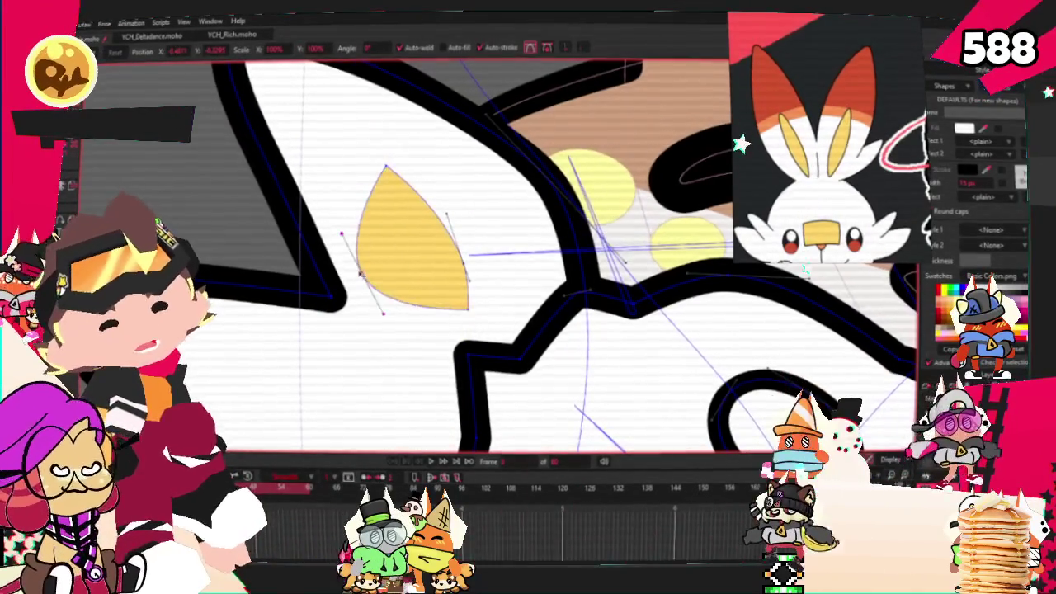
pyautogui.moveTo(451, 280); pyautogui.dragTo(460, 280)
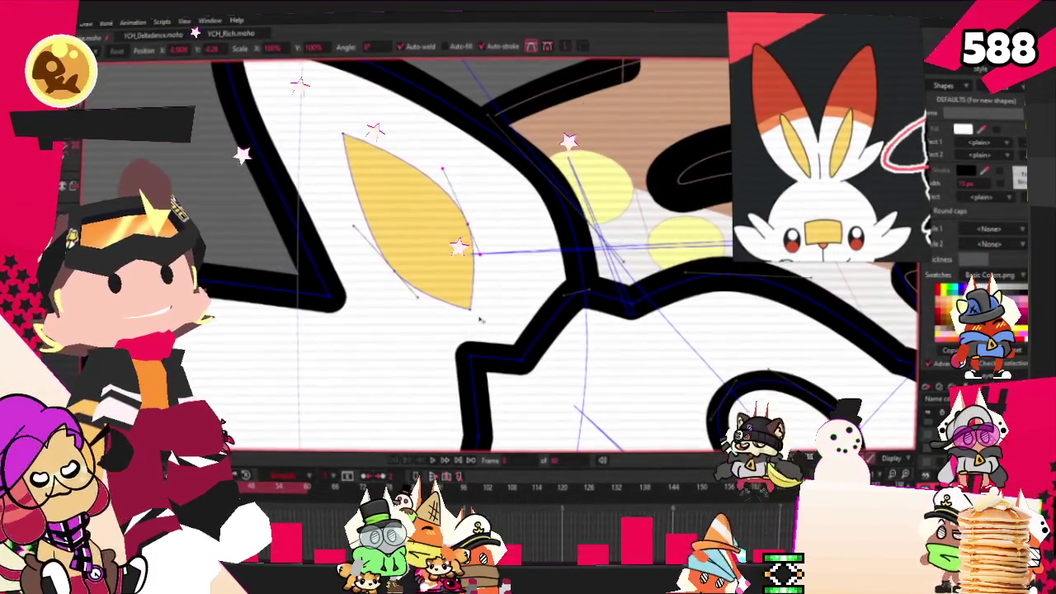
pyautogui.moveTo(467, 247); pyautogui.dragTo(472, 328)
pyautogui.scroll(2, 382, 150)
pyautogui.moveTo(382, 151)
pyautogui.mouseDown()
pyautogui.moveTo(394, 142)
pyautogui.moveTo(419, 159)
pyautogui.mouseUp()
pyautogui.press('c')
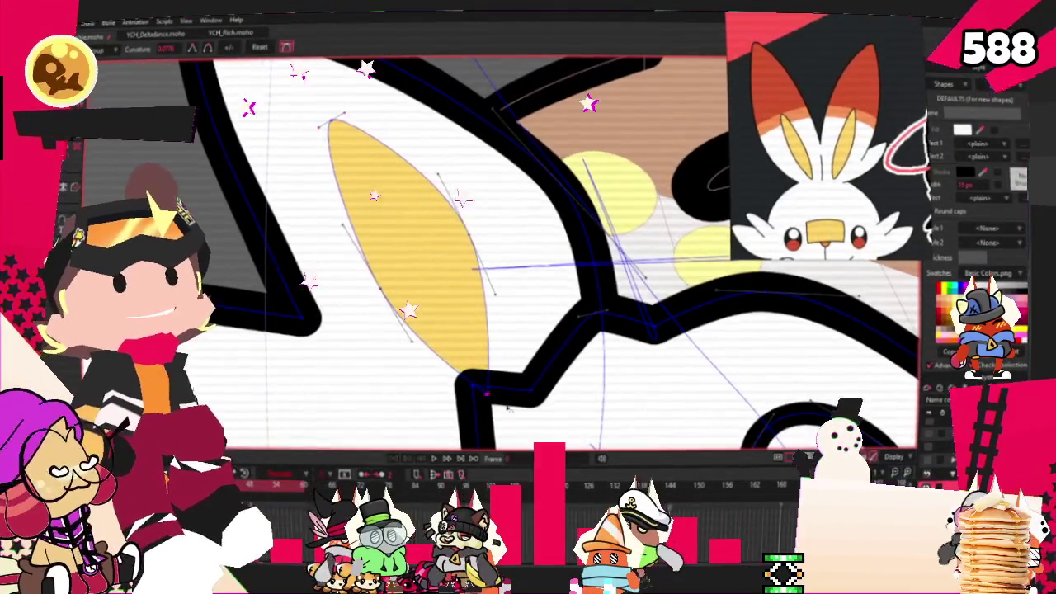
pyautogui.press('t')
# Step: Select all points of the upper yellow inner-ear shape and nudge it slightly right
pyautogui.moveTo(313, 206); pyautogui.dragTo(425, 266)
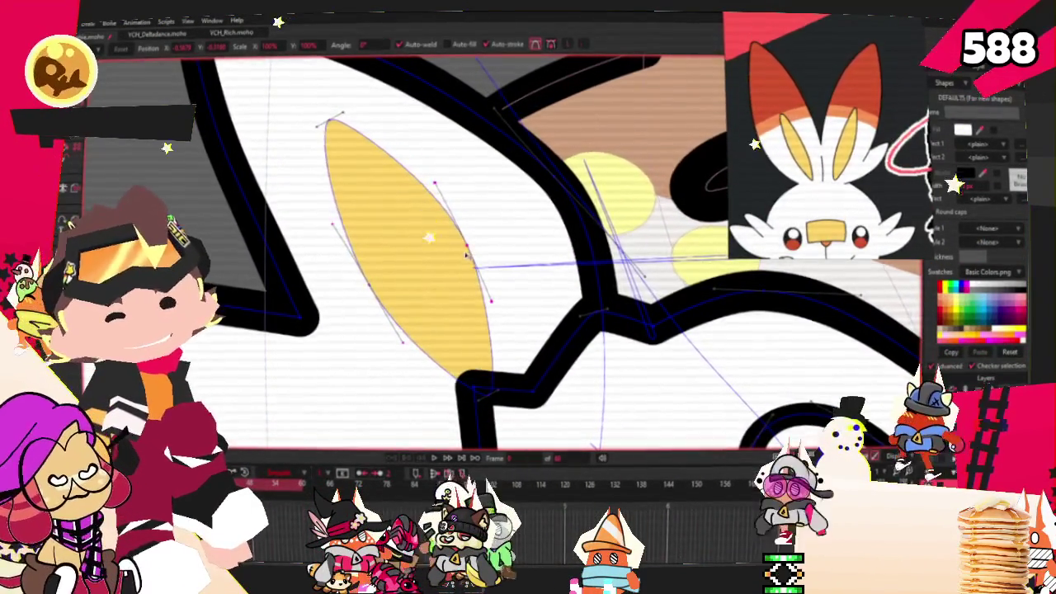
pyautogui.scroll(-3, 455, 249)
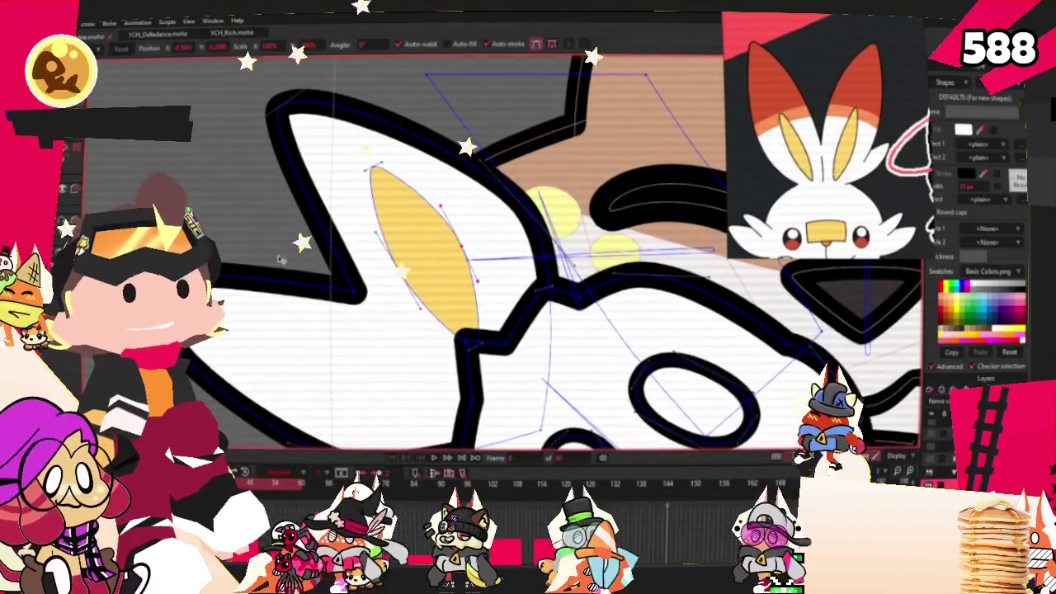
pyautogui.scroll(5, 539, 323)
pyautogui.hotkey('ctrl', 'a')
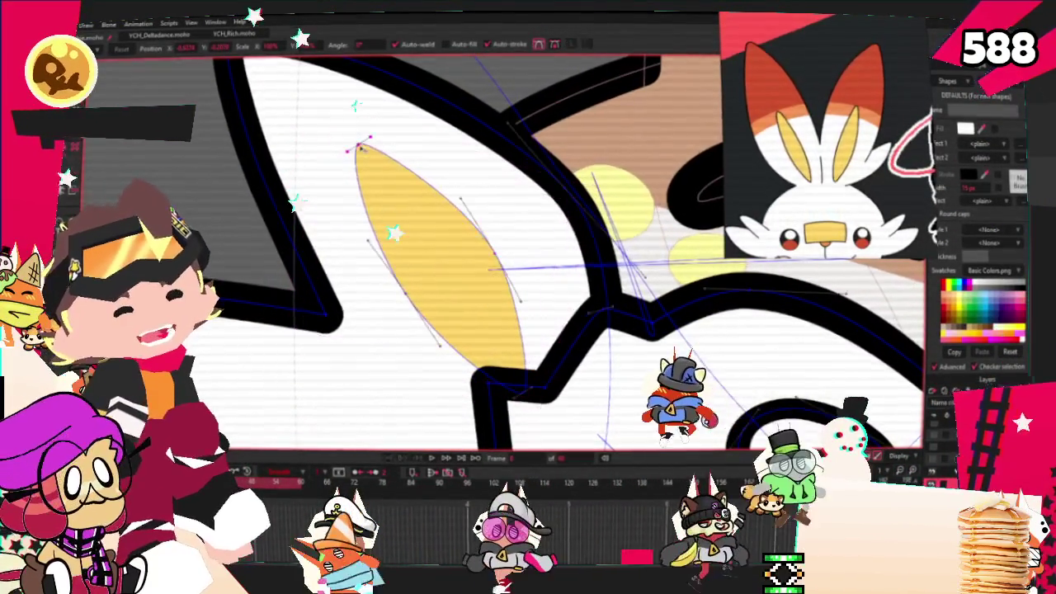
pyautogui.scroll(-3, 355, 153)
pyautogui.scroll(3, 378, 255)
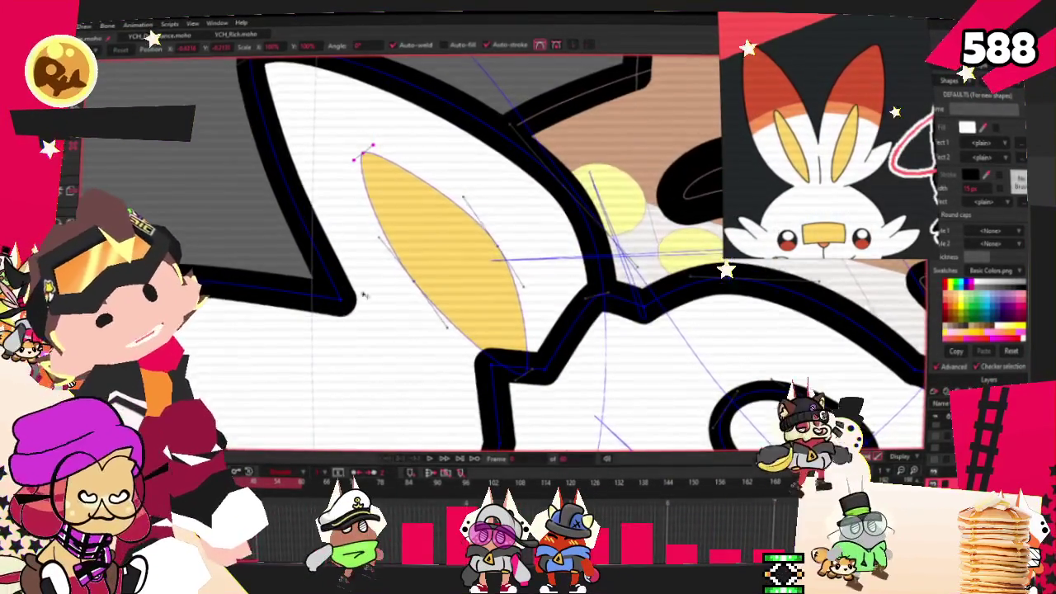
pyautogui.scroll(-2, 347, 268)
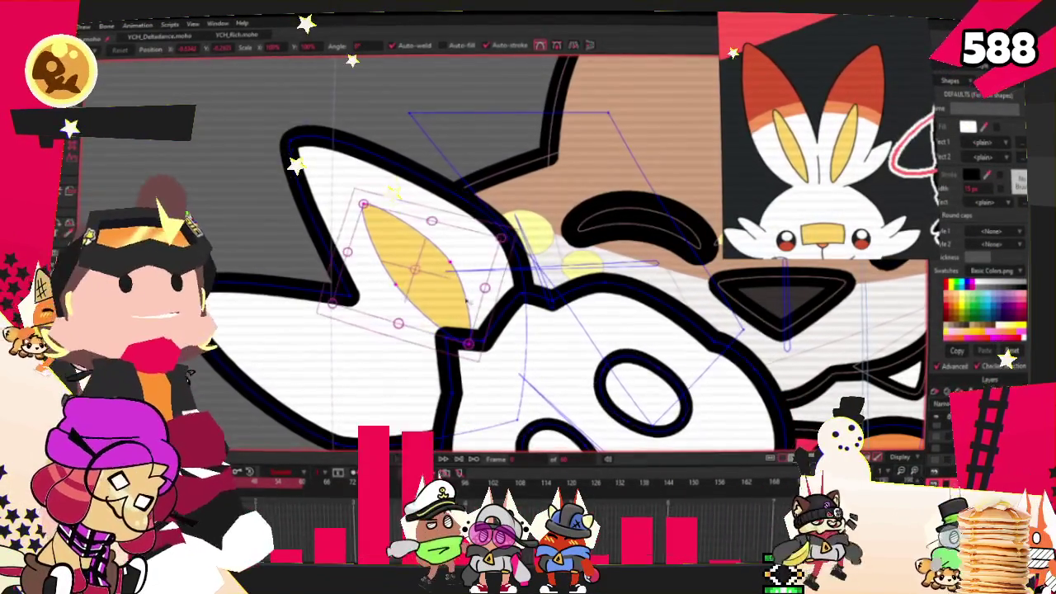
pyautogui.hotkey('ctrl', 'a')
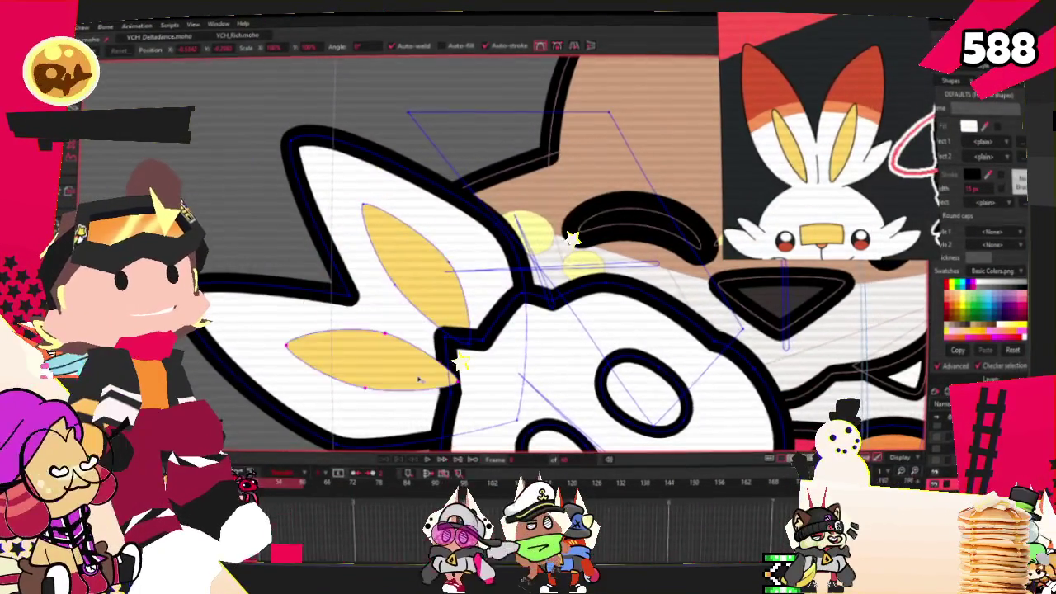
pyautogui.scroll(2, 454, 392)
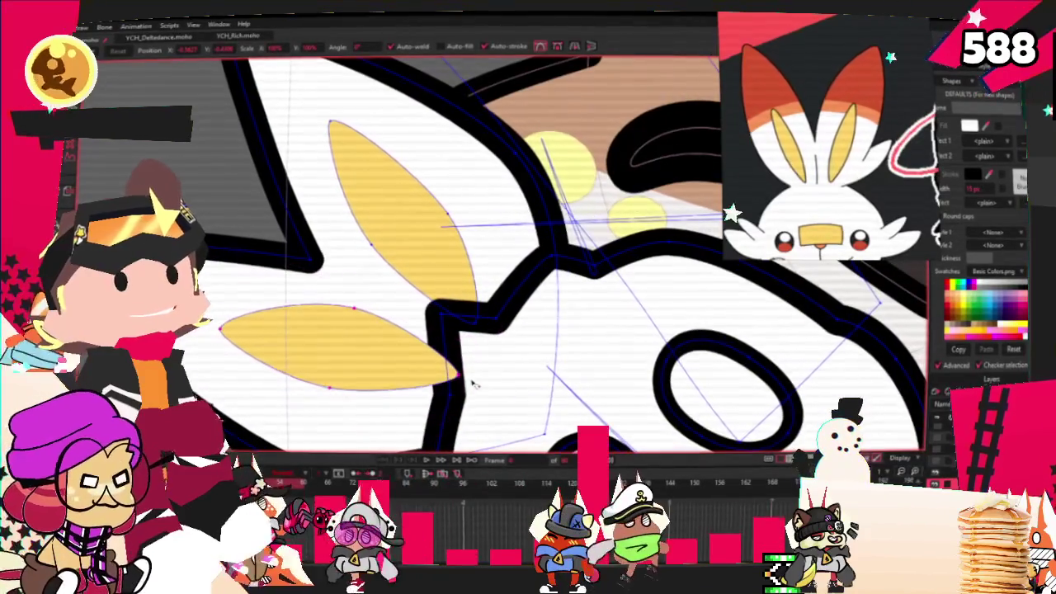
pyautogui.moveTo(425, 247); pyautogui.dragTo(431, 245)
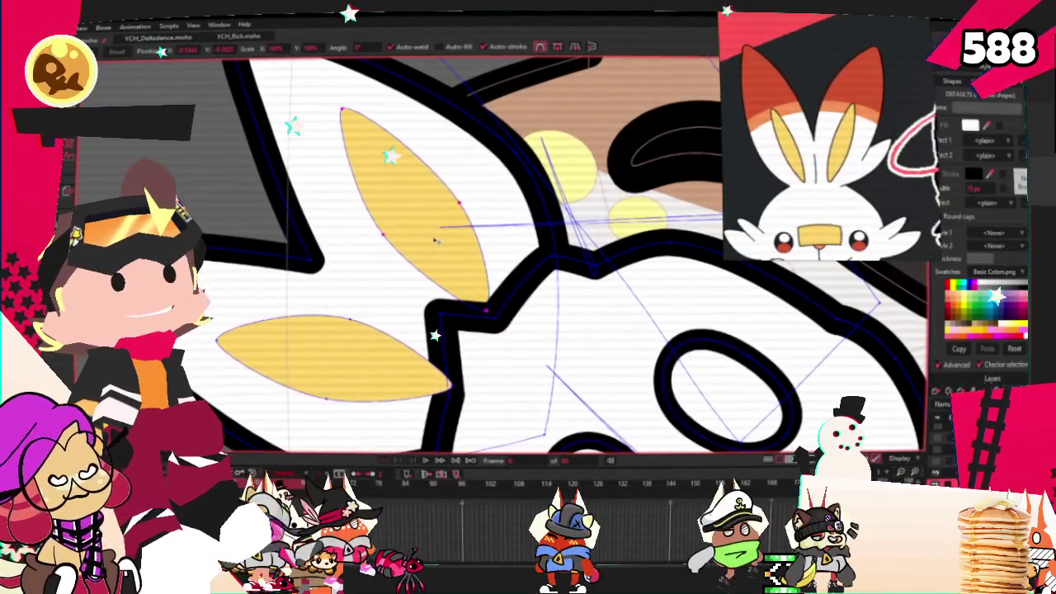
pyautogui.scroll(1, 522, 269)
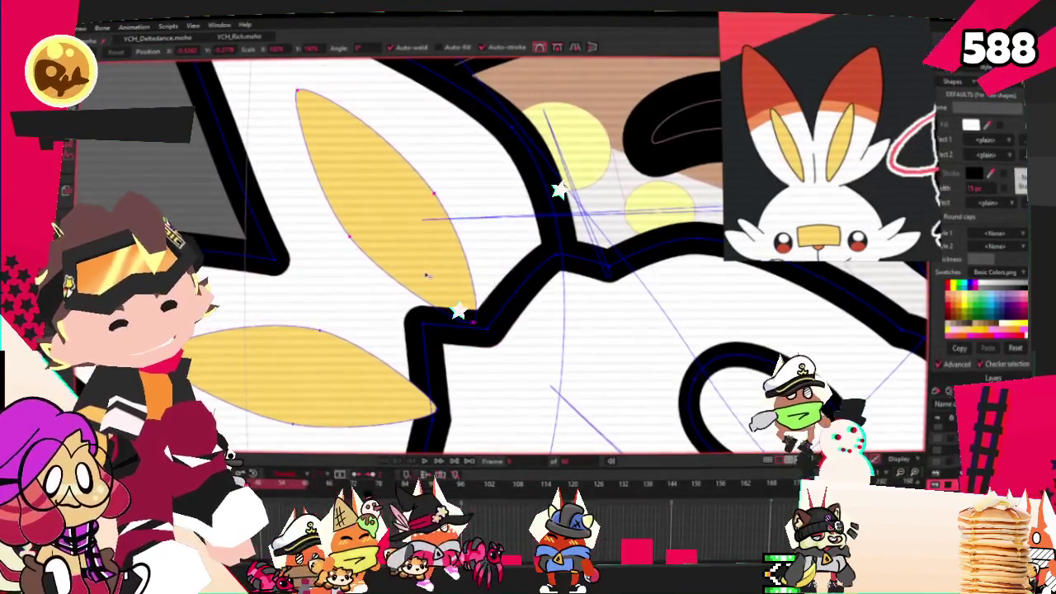
pyautogui.scroll(-2, 432, 269)
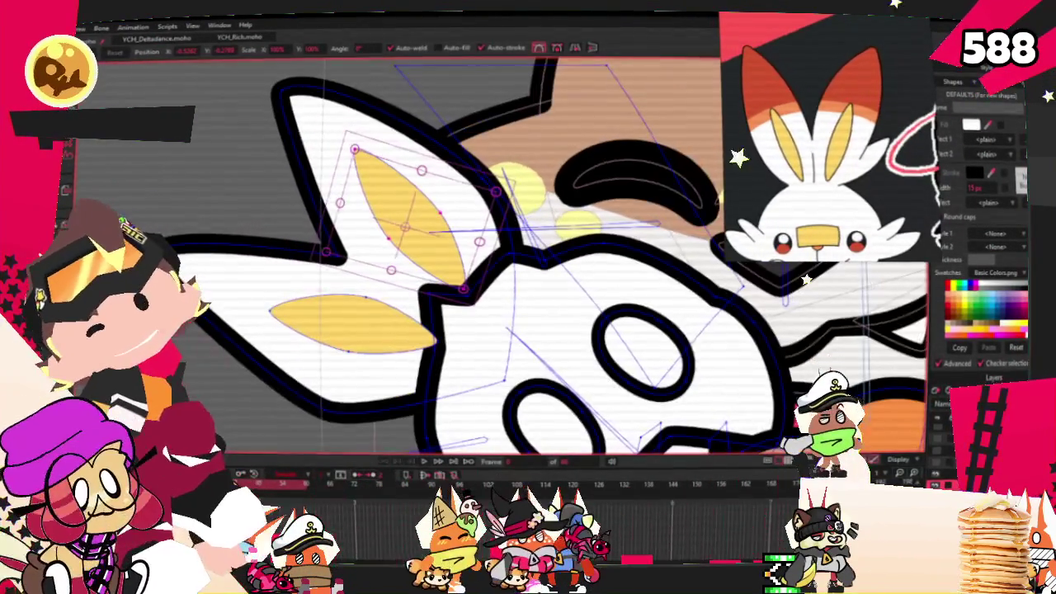
pyautogui.press('e')
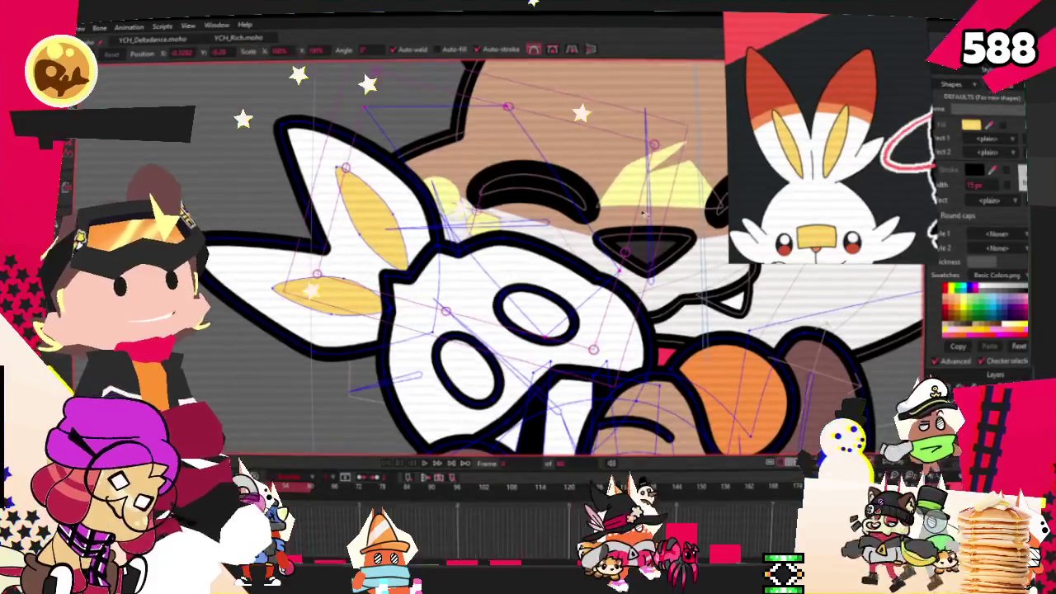
pyautogui.press('w')
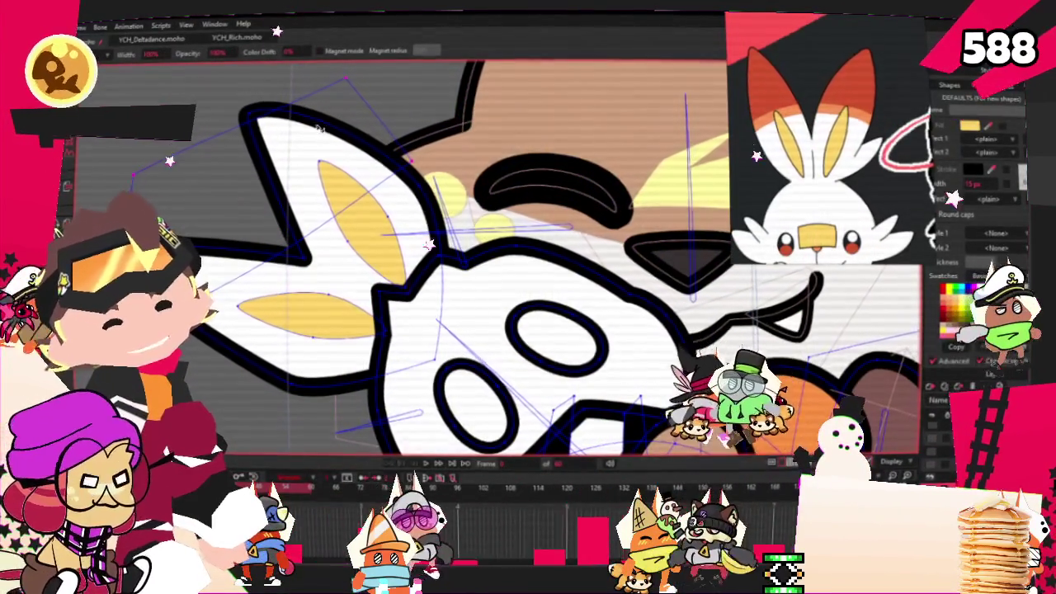
pyautogui.press('e')
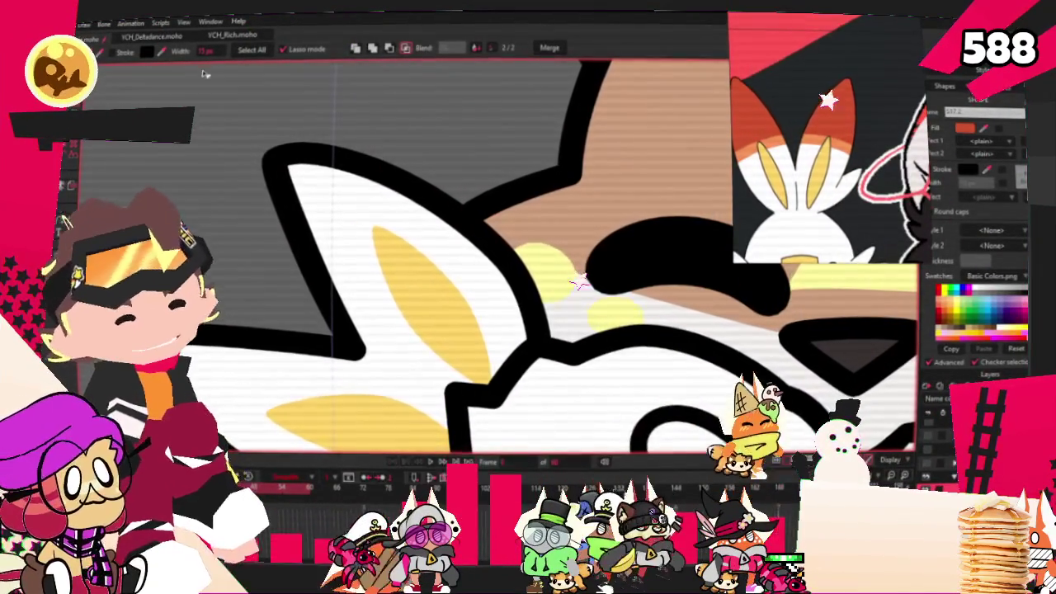
# Step: Select the ear-tip and band shapes so the tips read red and the band orange
pyautogui.scroll(-2, 213, 80)
pyautogui.click(268, 358)
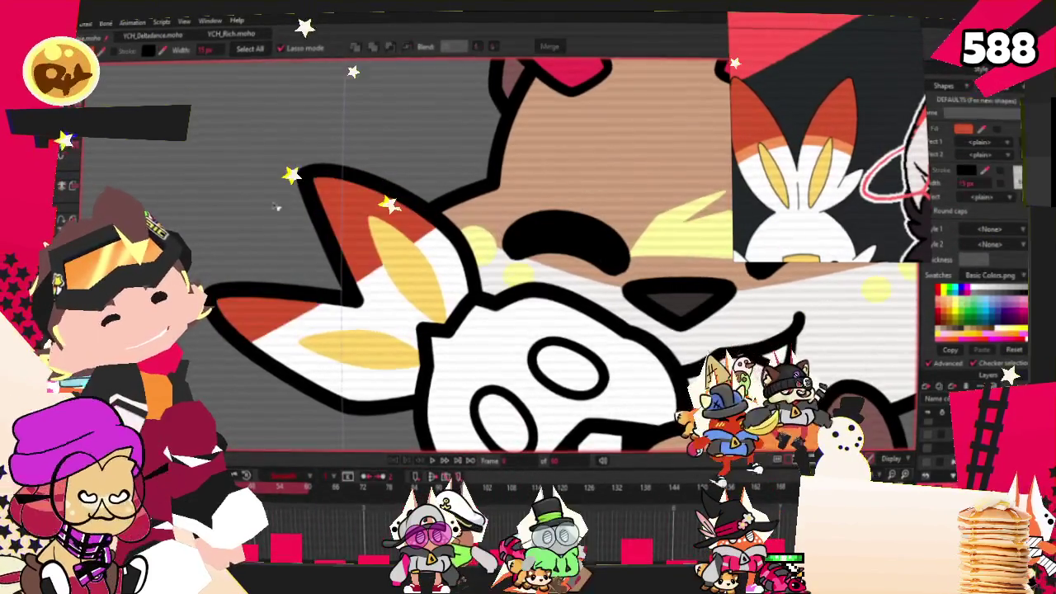
pyautogui.press('g')
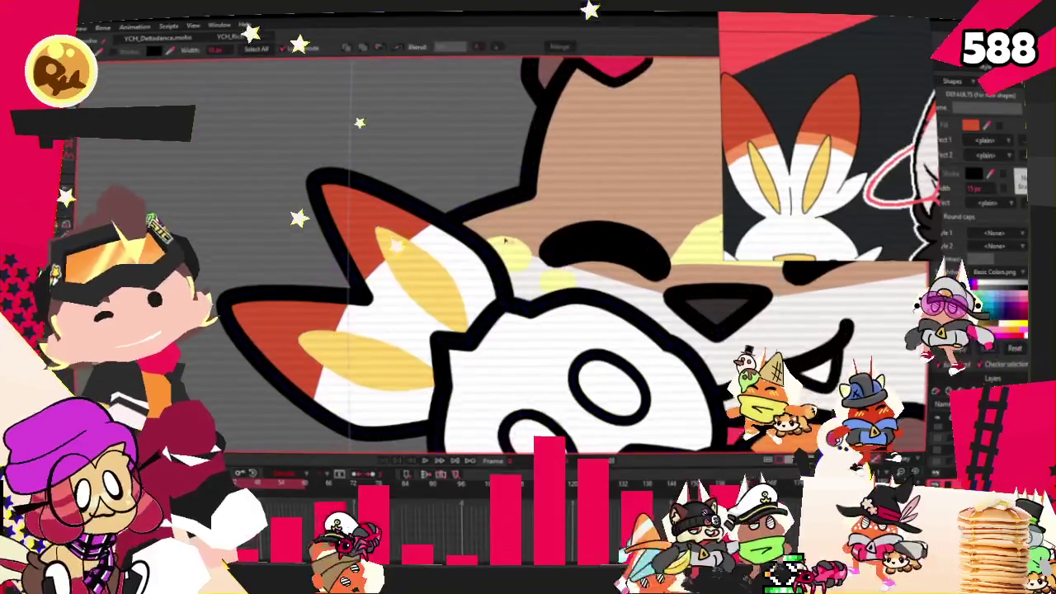
pyautogui.click(582, 281)
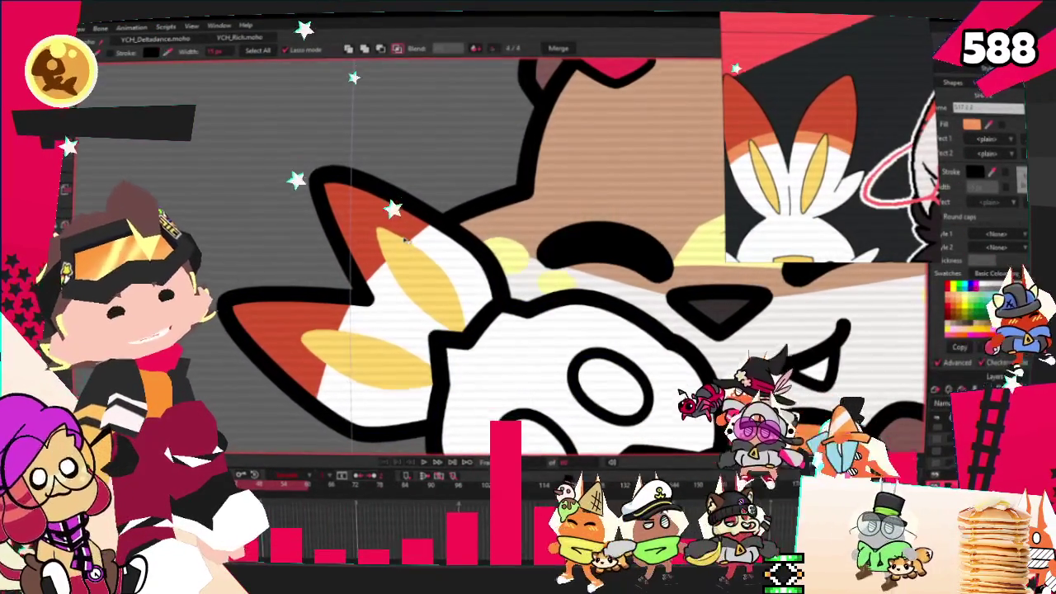
pyautogui.scroll(3, 303, 218)
pyautogui.scroll(-2, 303, 219)
pyautogui.scroll(-2, 303, 218)
pyautogui.scroll(-1, 305, 240)
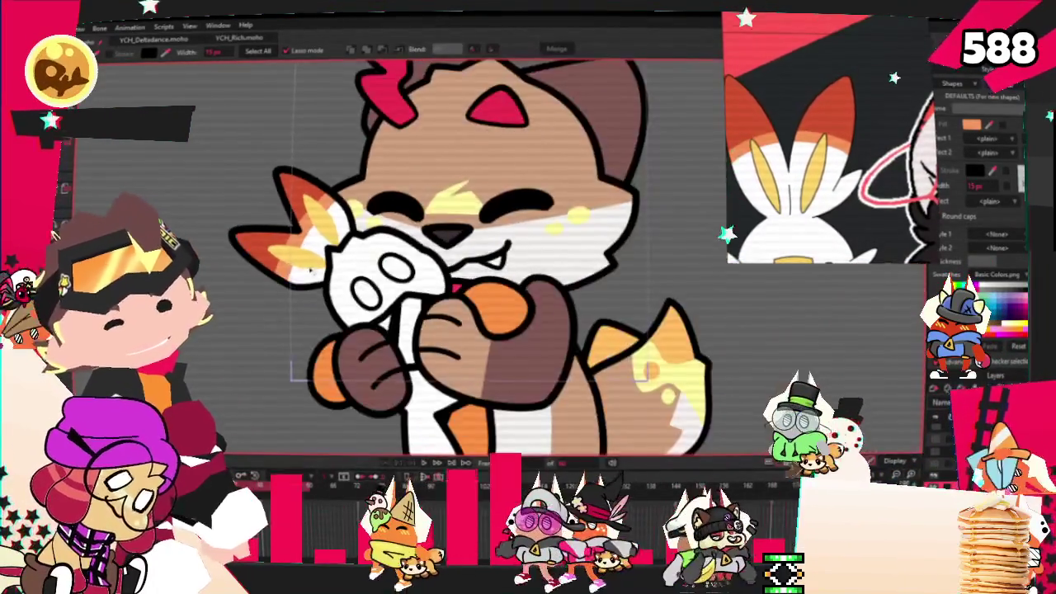
pyautogui.scroll(1, 307, 262)
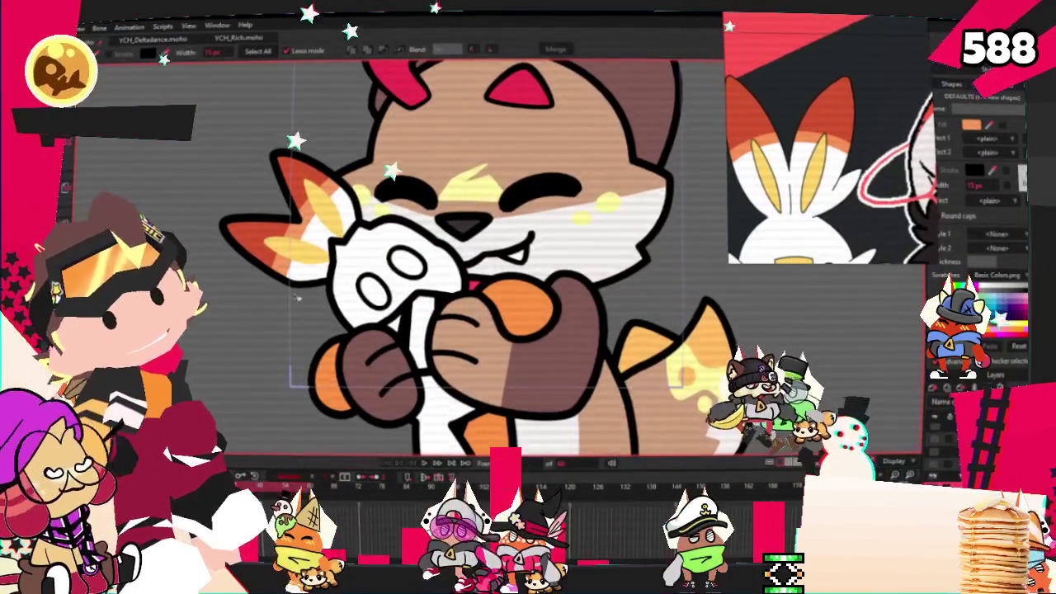
pyautogui.scroll(2, 283, 279)
pyautogui.press('t')
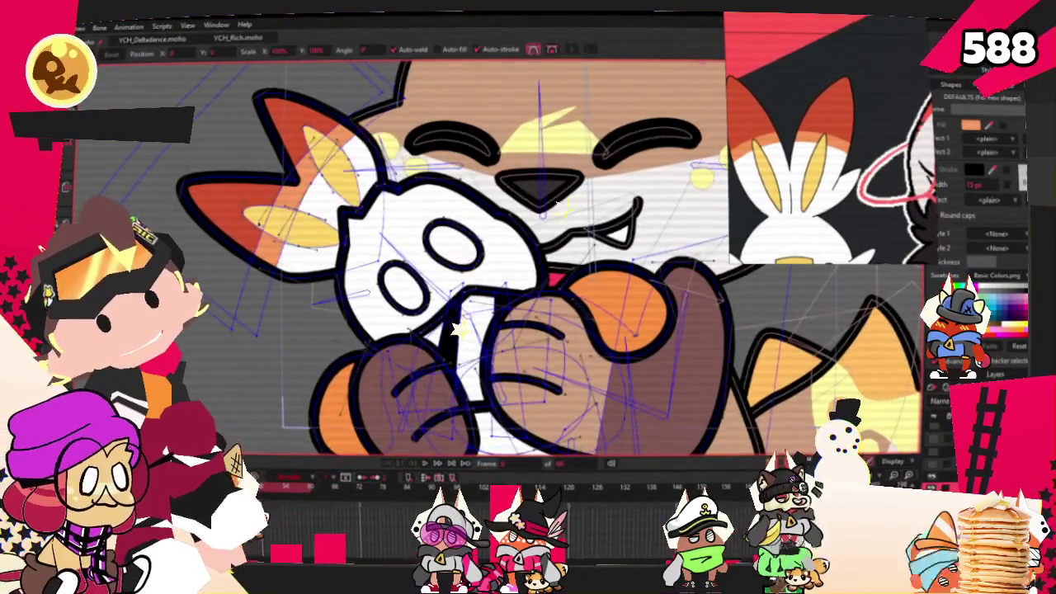
pyautogui.scroll(2, 196, 179)
pyautogui.scroll(-1, 201, 178)
pyautogui.scroll(1, 313, 129)
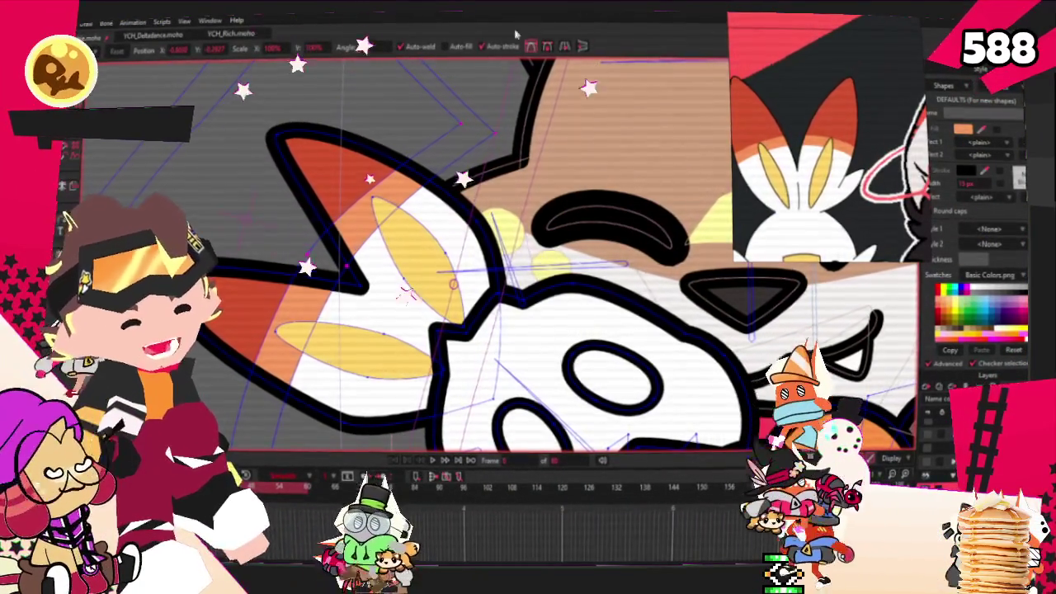
pyautogui.scroll(-5, 449, 252)
# Step: Draw an orange rectangle below the plushie's head and send it behind the other shapes
pyautogui.scroll(-2, 450, 251)
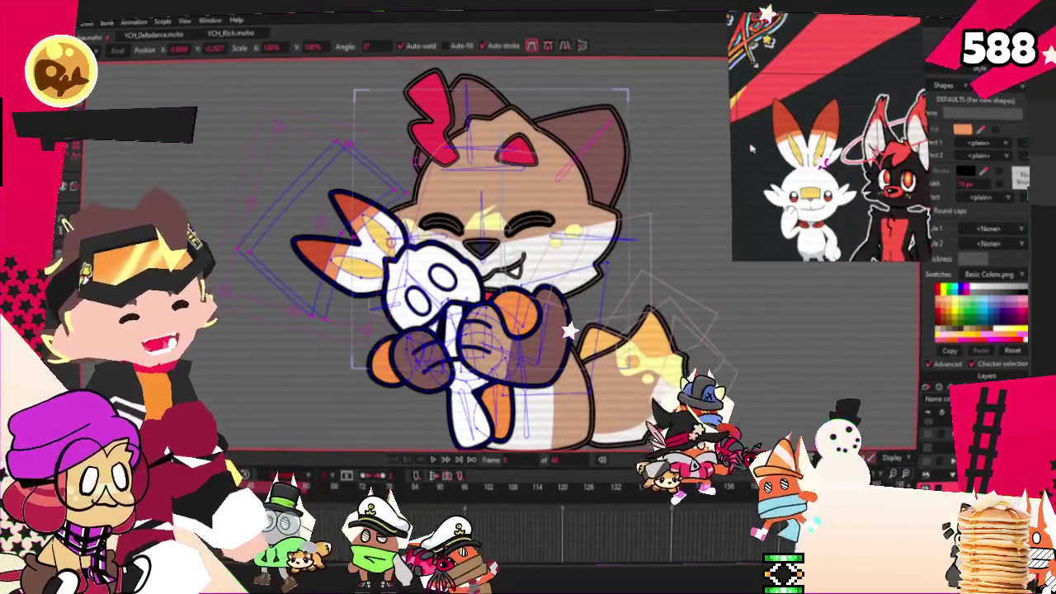
pyautogui.scroll(5, 328, 303)
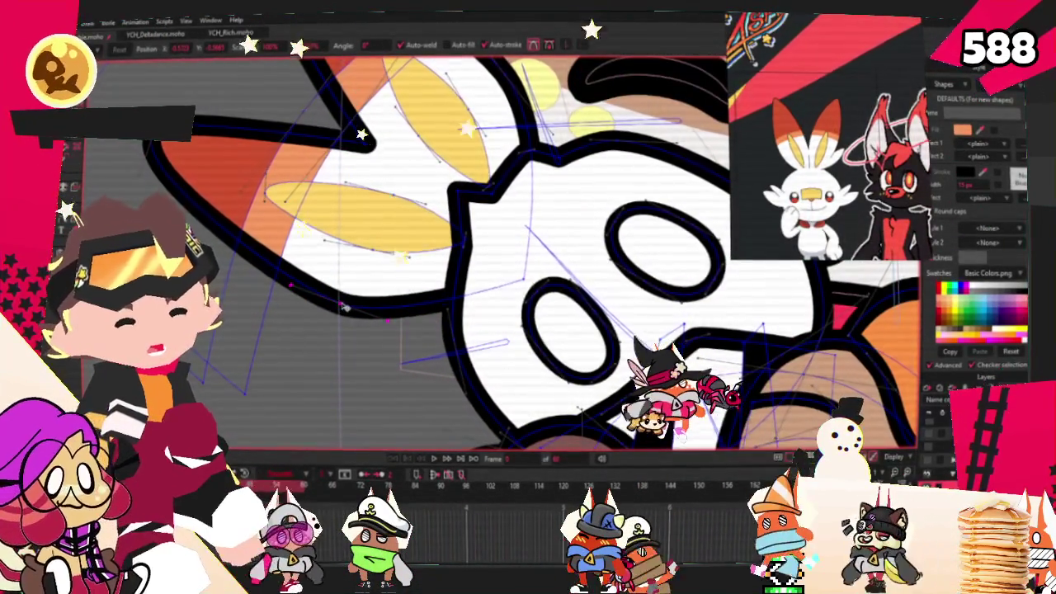
pyautogui.scroll(-3, 450, 227)
pyautogui.scroll(-3, 574, 238)
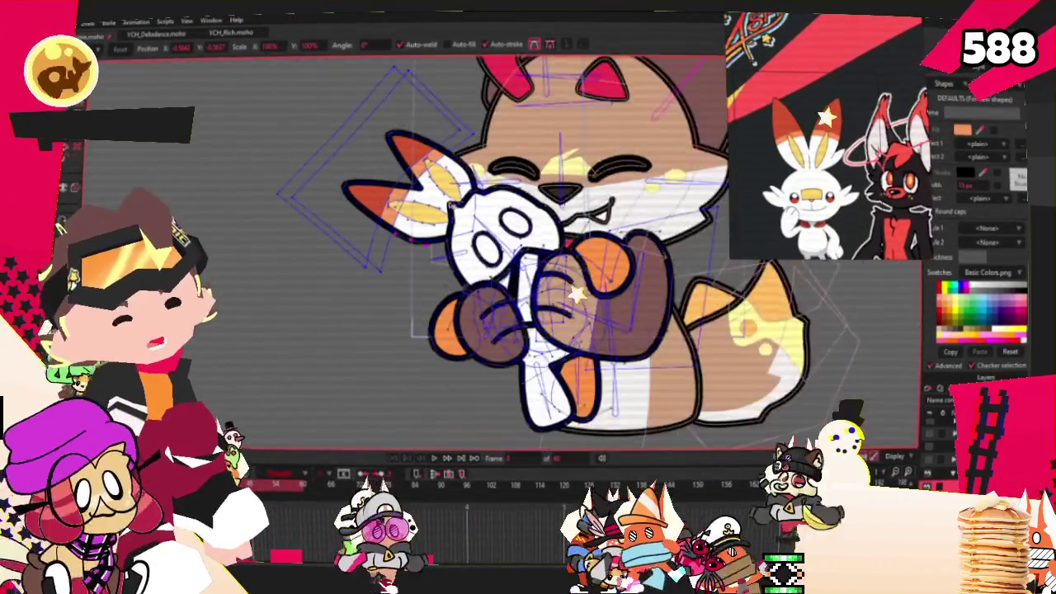
pyautogui.scroll(4, 495, 190)
pyautogui.scroll(1, 470, 173)
pyautogui.scroll(2, 460, 165)
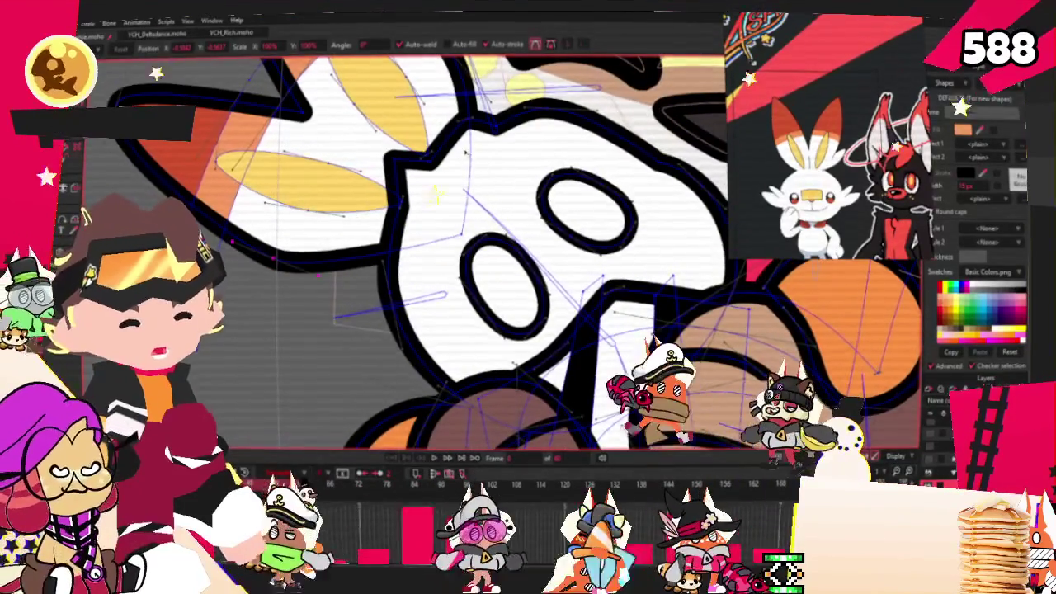
pyautogui.press('g')
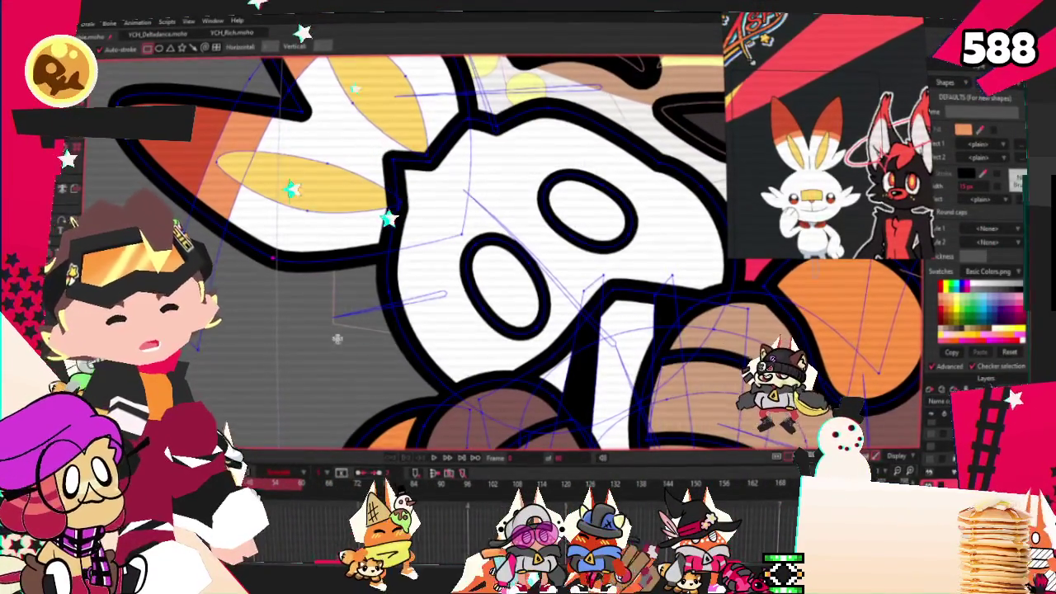
pyautogui.moveTo(318, 323); pyautogui.dragTo(481, 430)
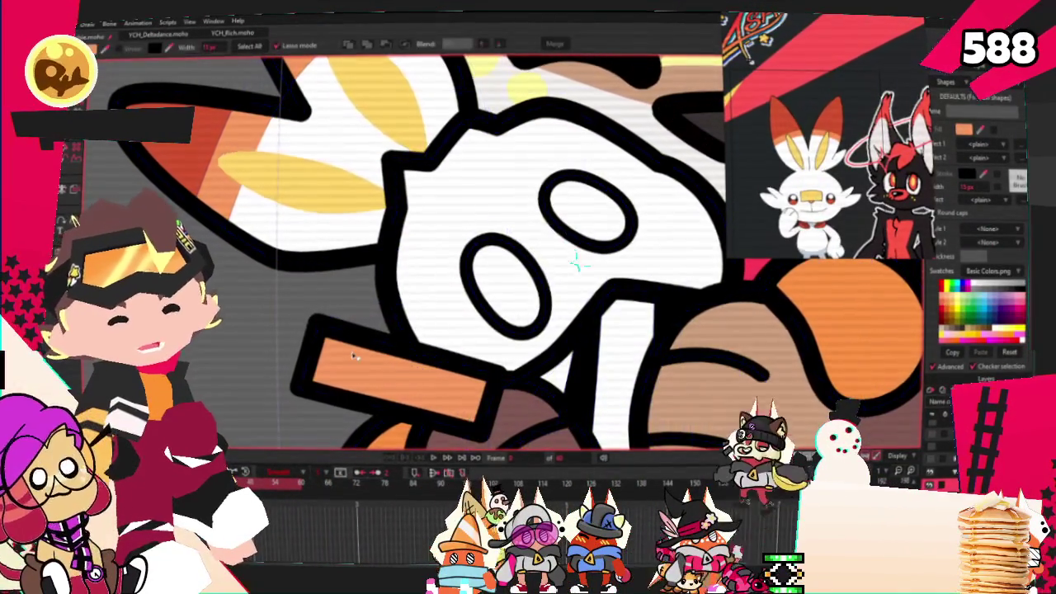
pyautogui.press('g')
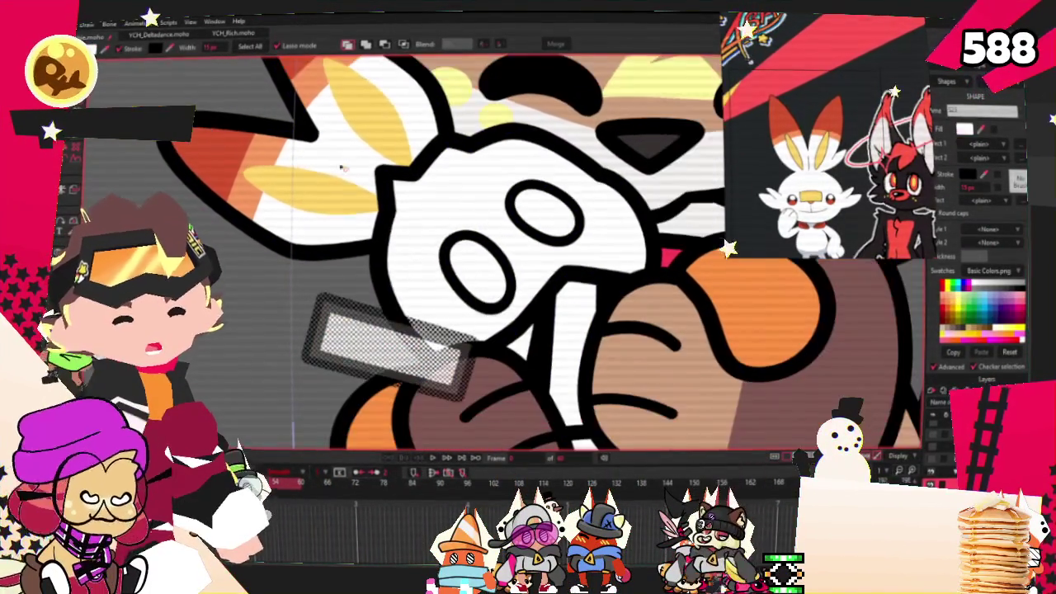
pyautogui.click(384, 46)
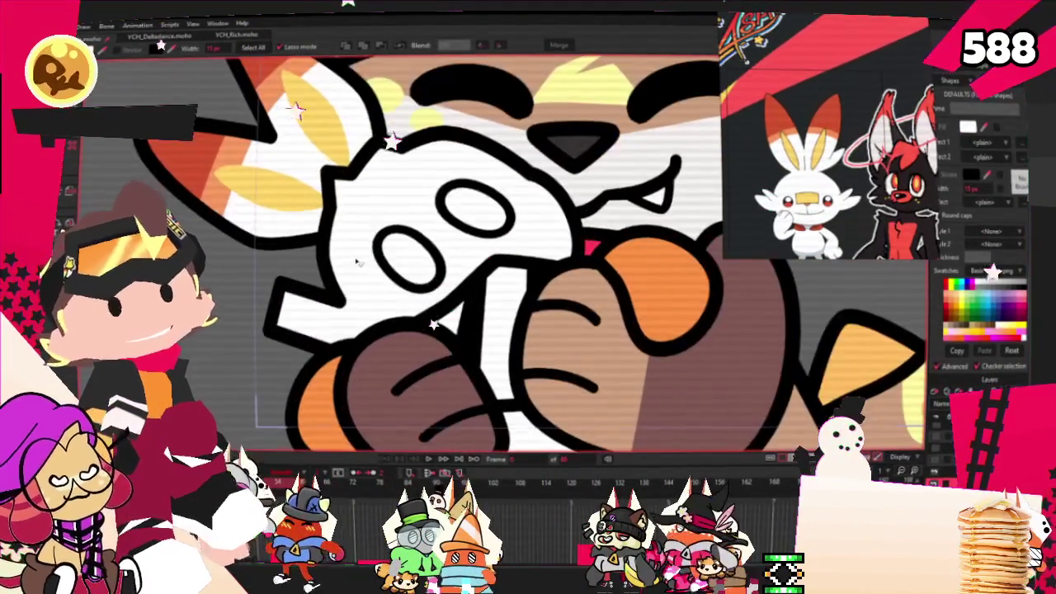
# Step: Shift the plushie layer's position slightly
pyautogui.press('m')
pyautogui.scroll(2, 439, 335)
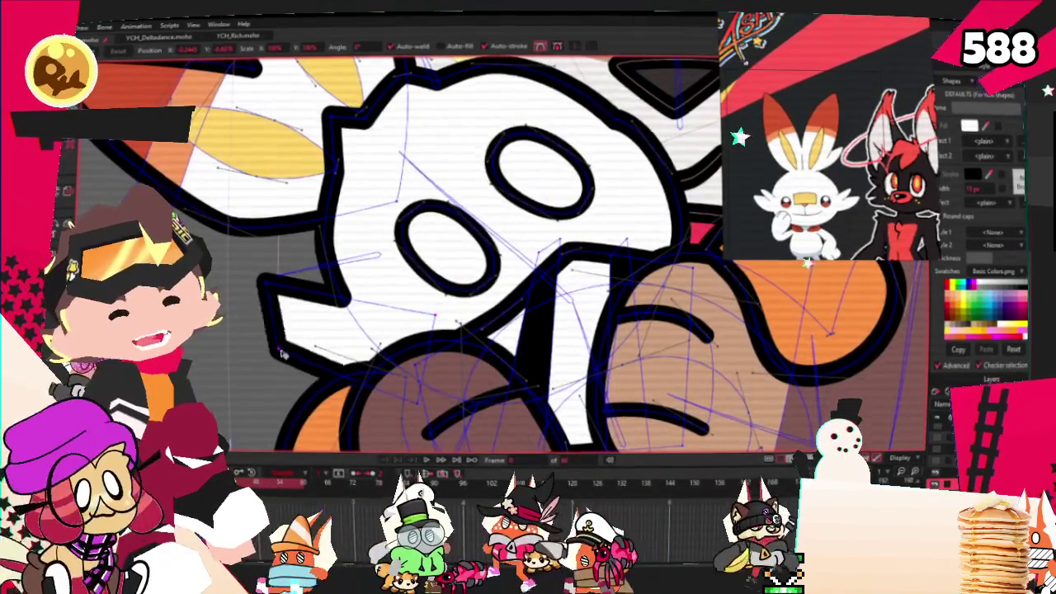
pyautogui.moveTo(439, 336)
pyautogui.mouseDown()
pyautogui.moveTo(430, 408)
pyautogui.moveTo(318, 353)
pyautogui.moveTo(314, 281)
pyautogui.mouseUp()
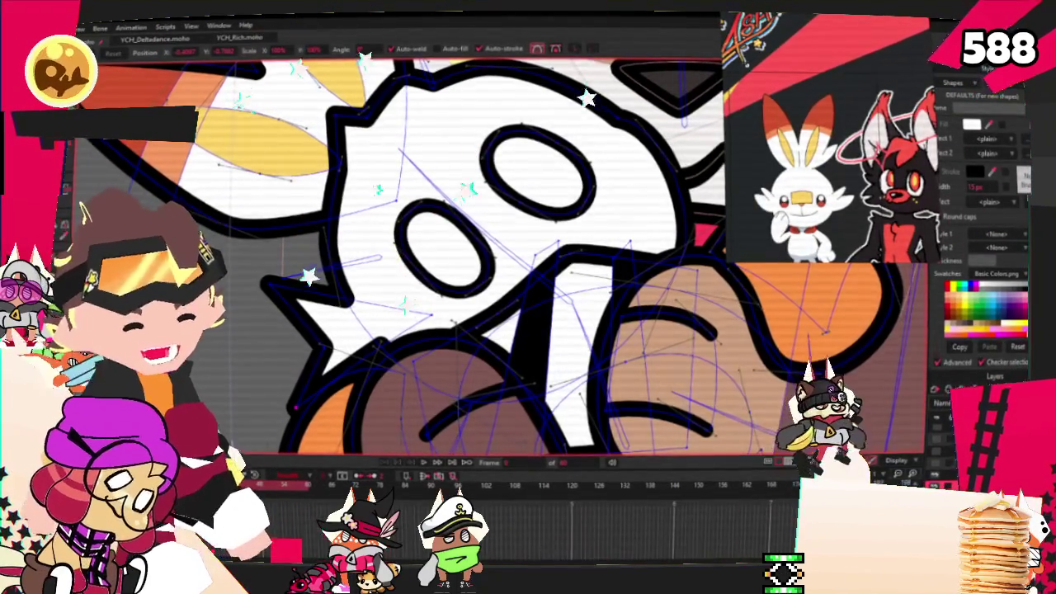
# Step: Select the star-shaped tip on the head outline and drag it down and left
pyautogui.scroll(2, 566, 220)
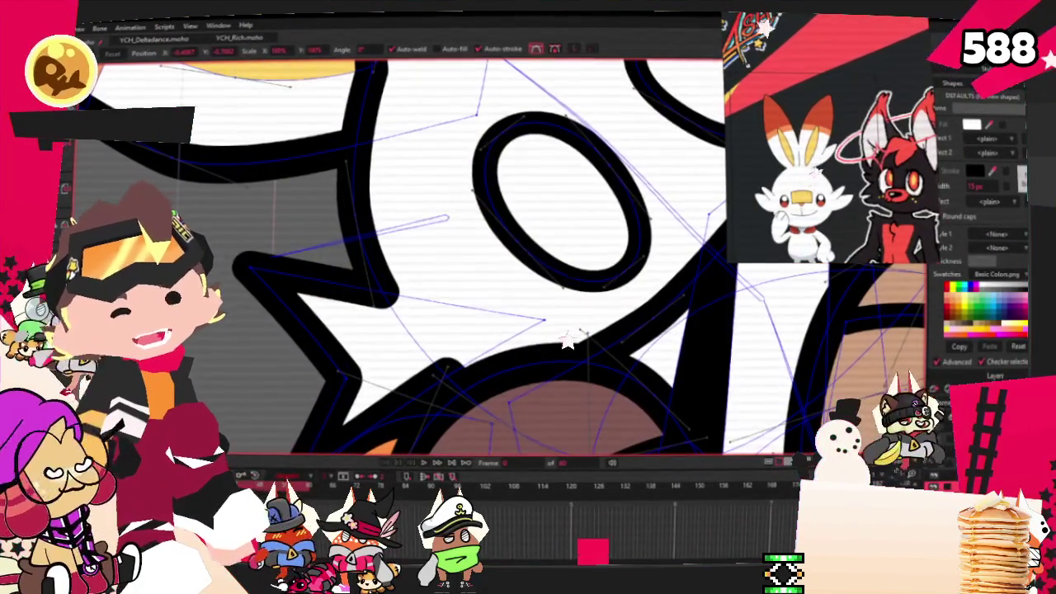
pyautogui.press('c')
pyautogui.scroll(-3, 495, 264)
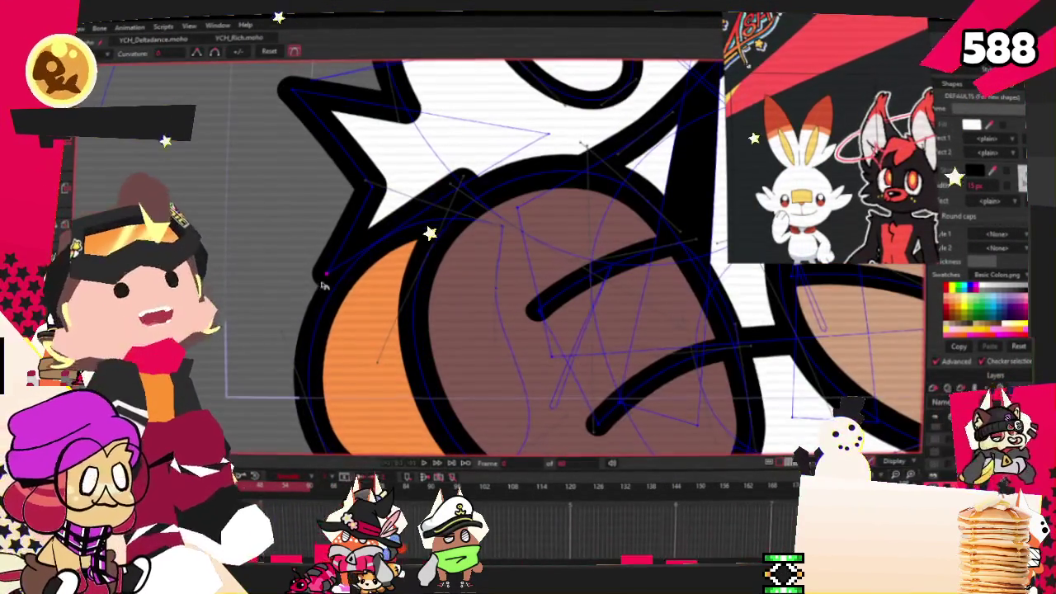
pyautogui.scroll(2, 322, 285)
pyautogui.scroll(2, 429, 321)
pyautogui.scroll(-2, 305, 140)
pyautogui.click(289, 139)
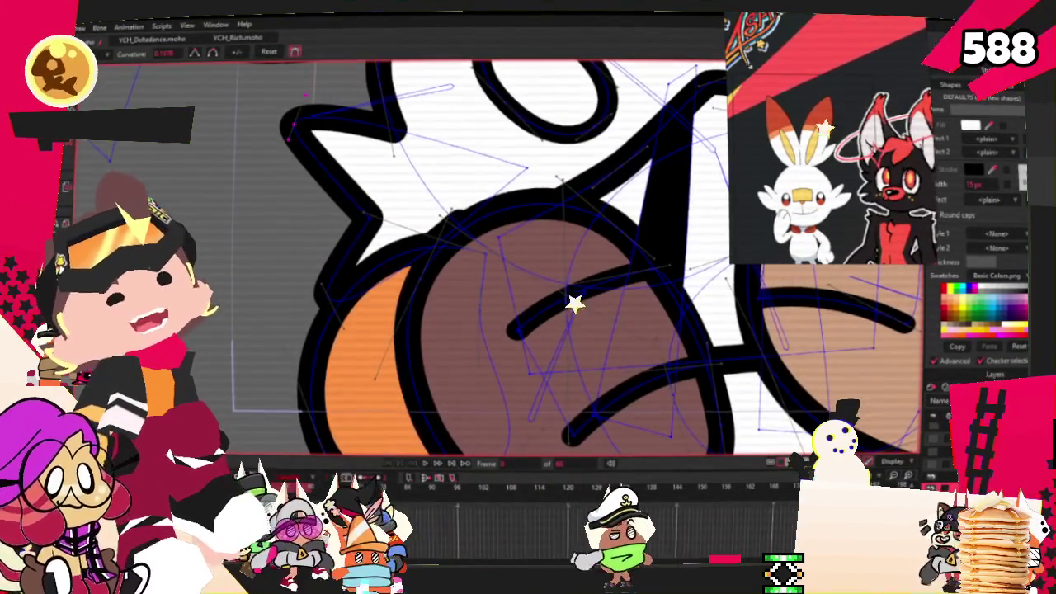
pyautogui.press('t')
pyautogui.scroll(2, 403, 252)
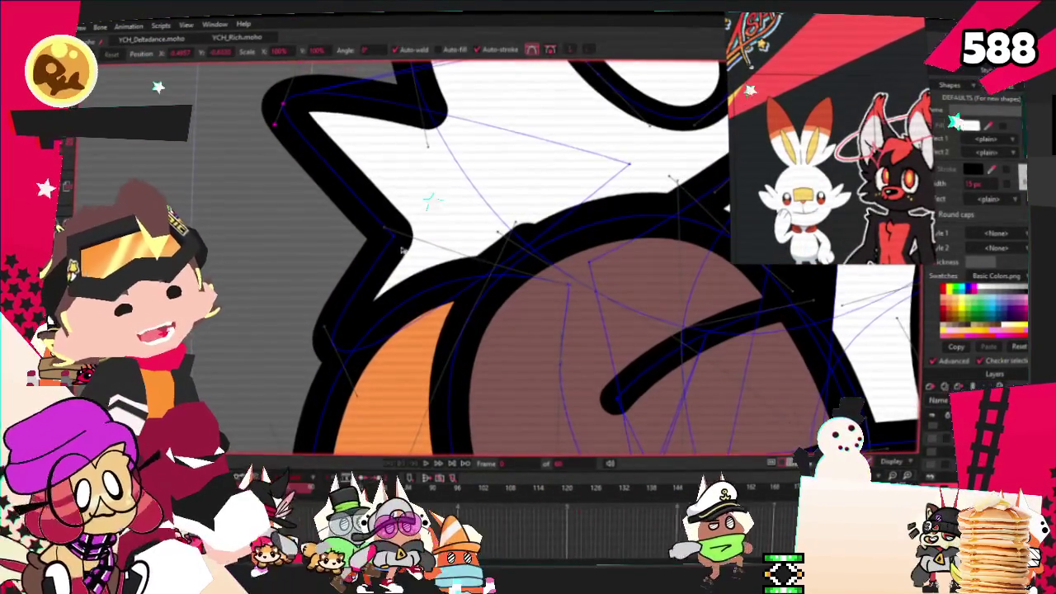
pyautogui.moveTo(403, 253); pyautogui.dragTo(384, 196)
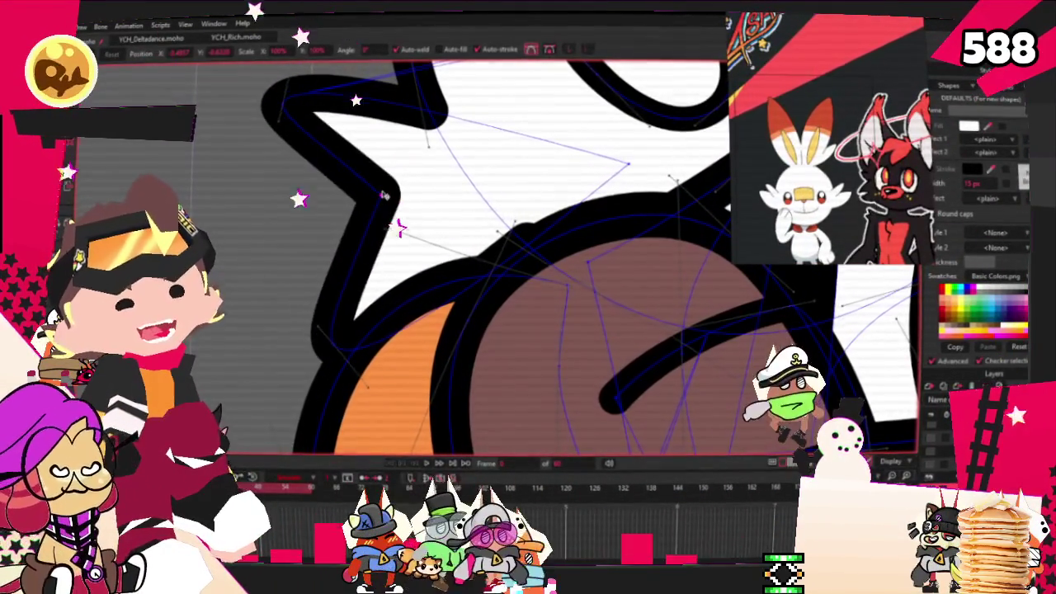
pyautogui.scroll(-2, 384, 195)
pyautogui.scroll(-2, 363, 247)
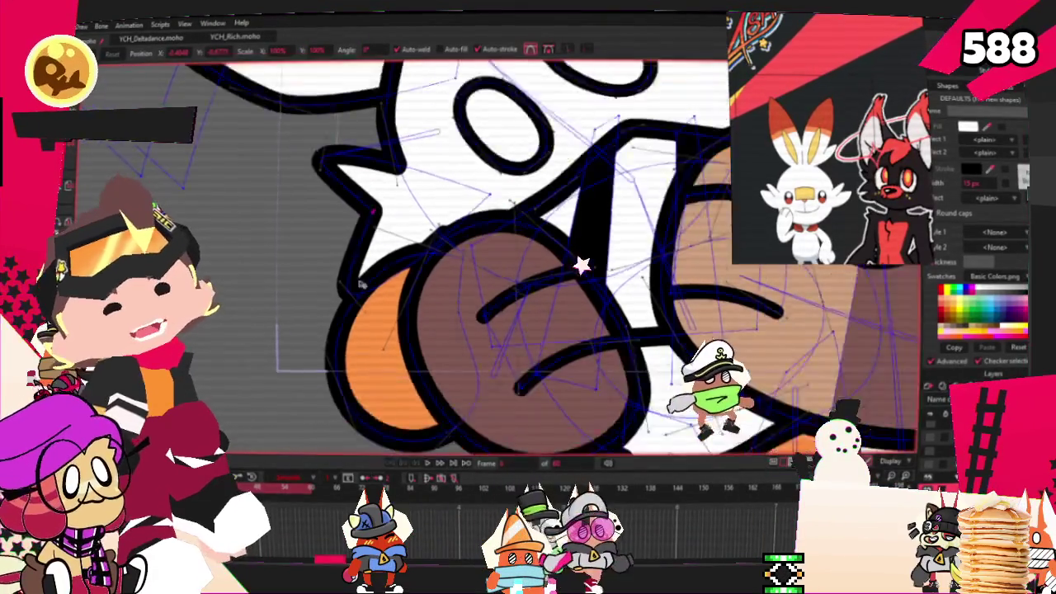
pyautogui.scroll(1, 349, 283)
pyautogui.scroll(-3, 338, 273)
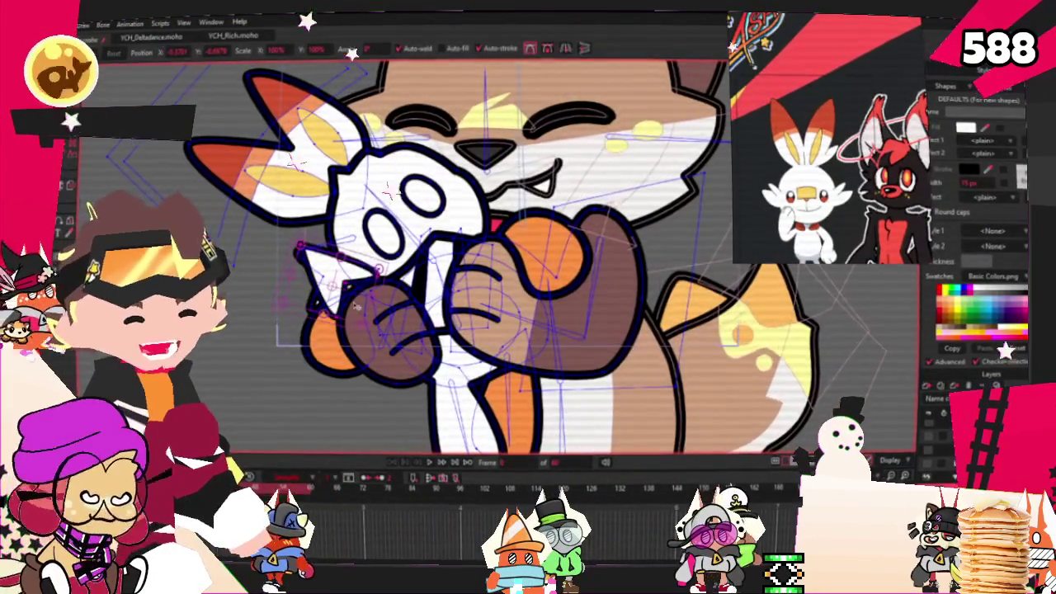
pyautogui.scroll(2, 356, 306)
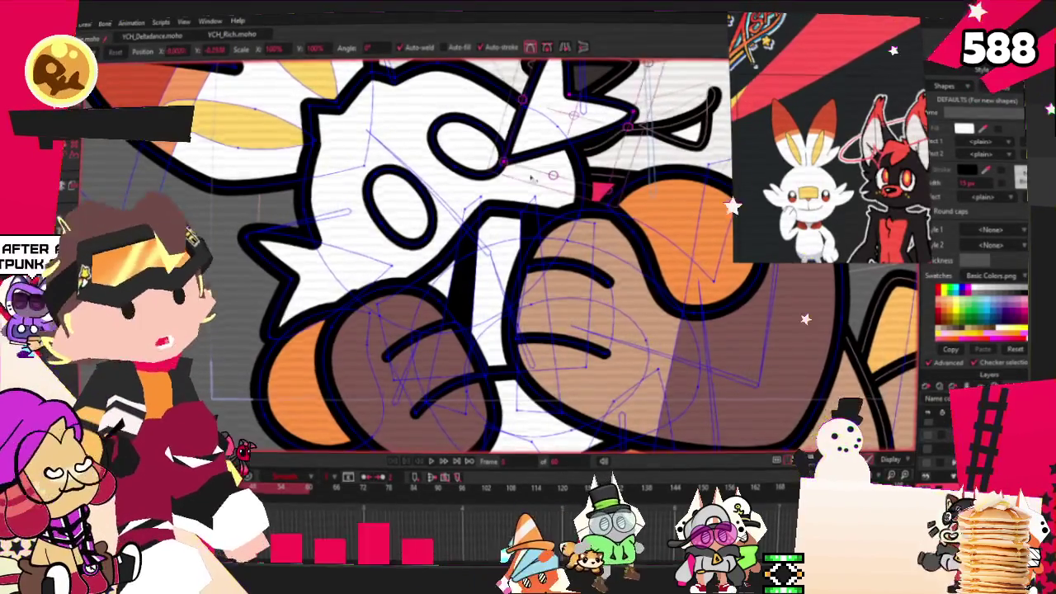
pyautogui.scroll(2, 316, 130)
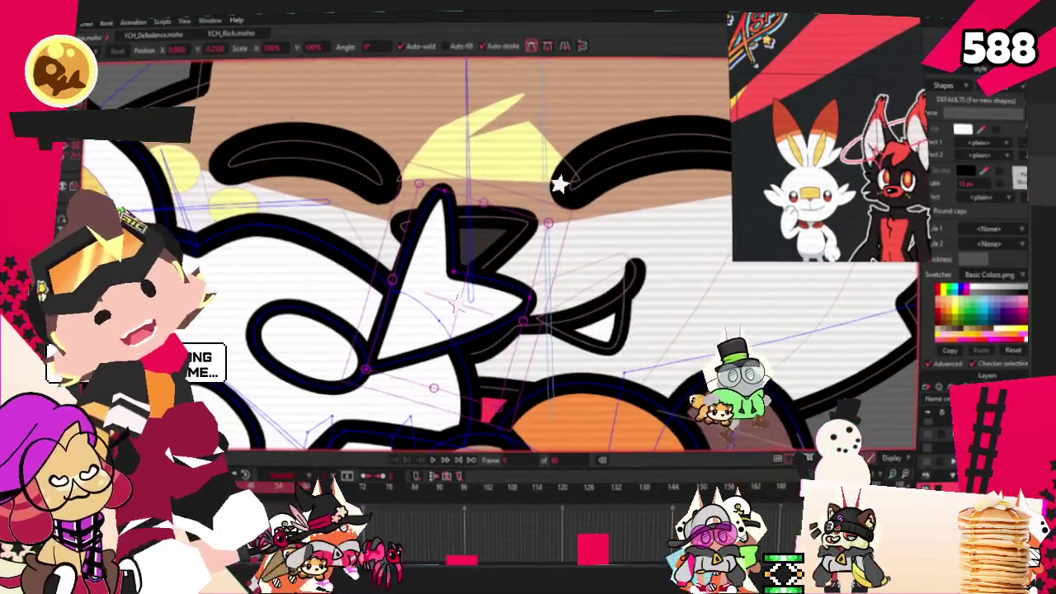
# Step: Select a spike point on the head outline and pull it downward
pyautogui.press('e')
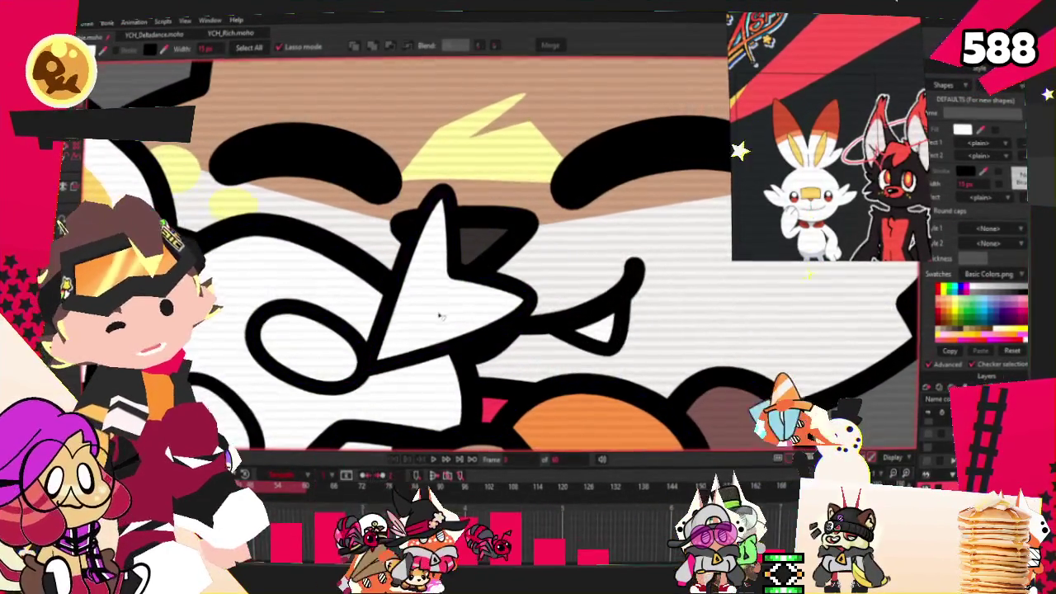
pyautogui.scroll(-3, 440, 317)
pyautogui.scroll(-2, 440, 316)
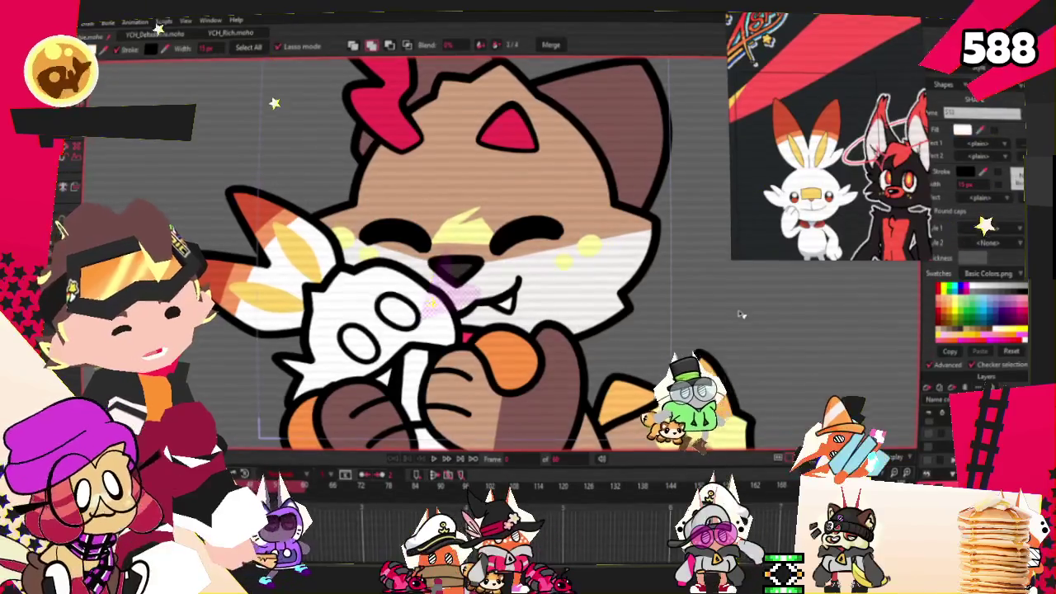
pyautogui.scroll(2, 359, 294)
pyautogui.scroll(2, 359, 295)
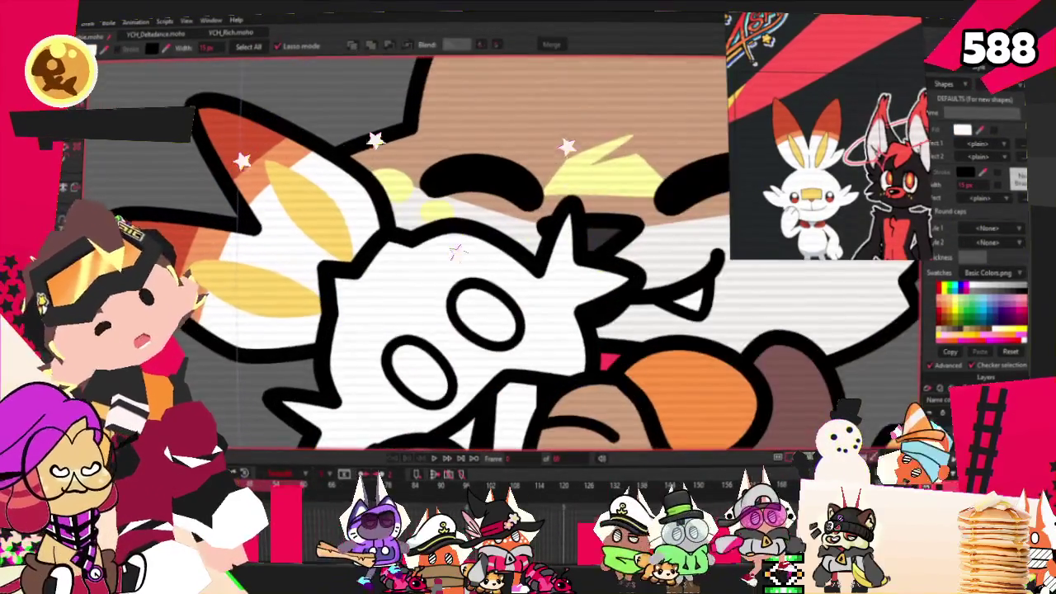
pyautogui.press('t')
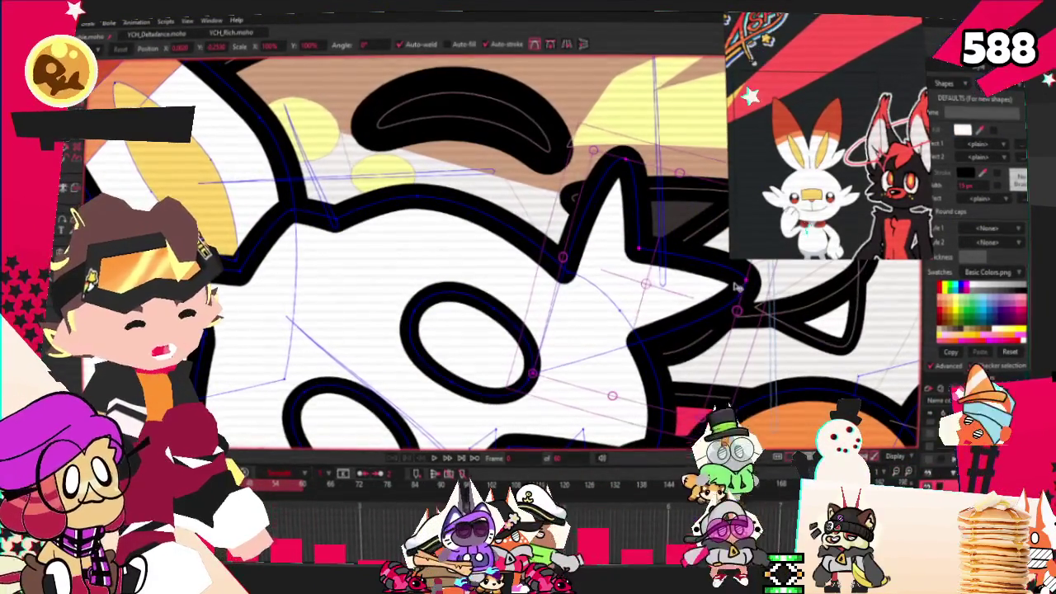
pyautogui.click(719, 295)
pyautogui.click(732, 307)
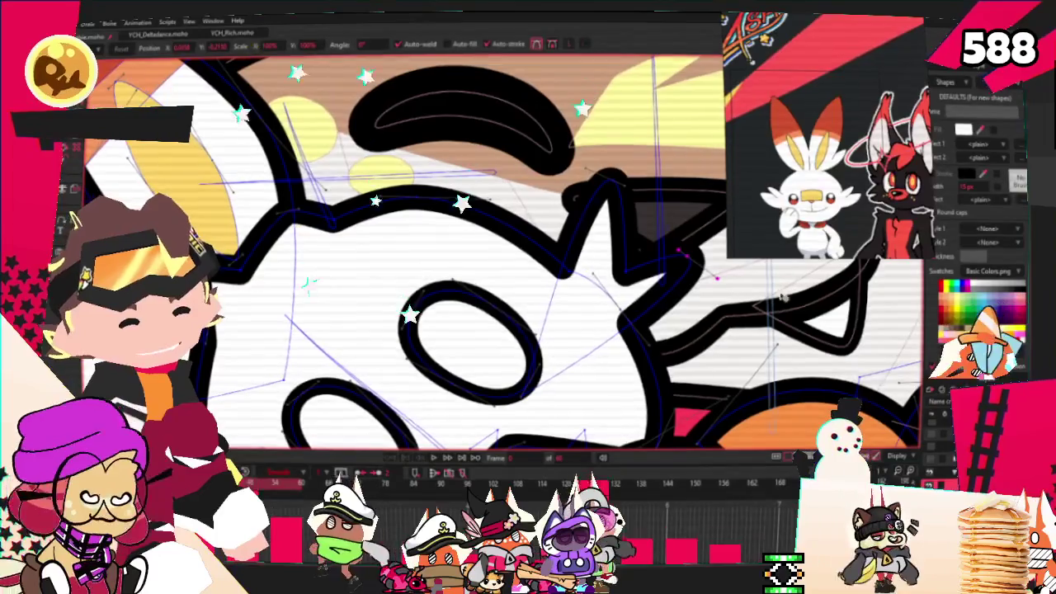
pyautogui.moveTo(611, 178); pyautogui.dragTo(606, 223)
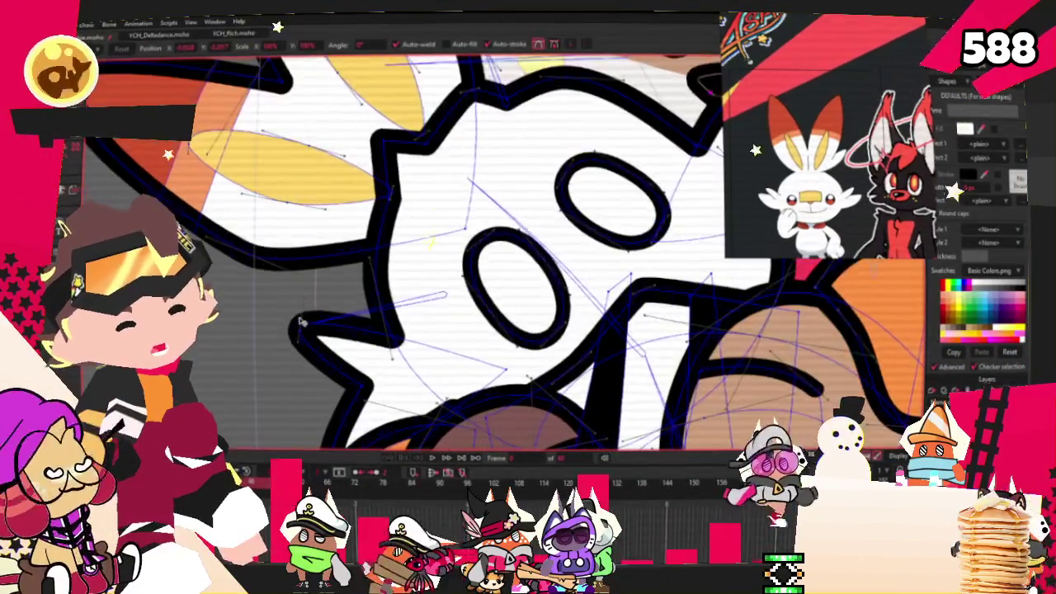
# Step: Reshape the outline point beside the nose and pull the nose outline's upper-right point up and right
pyautogui.scroll(-5, 326, 333)
pyautogui.scroll(4, 338, 338)
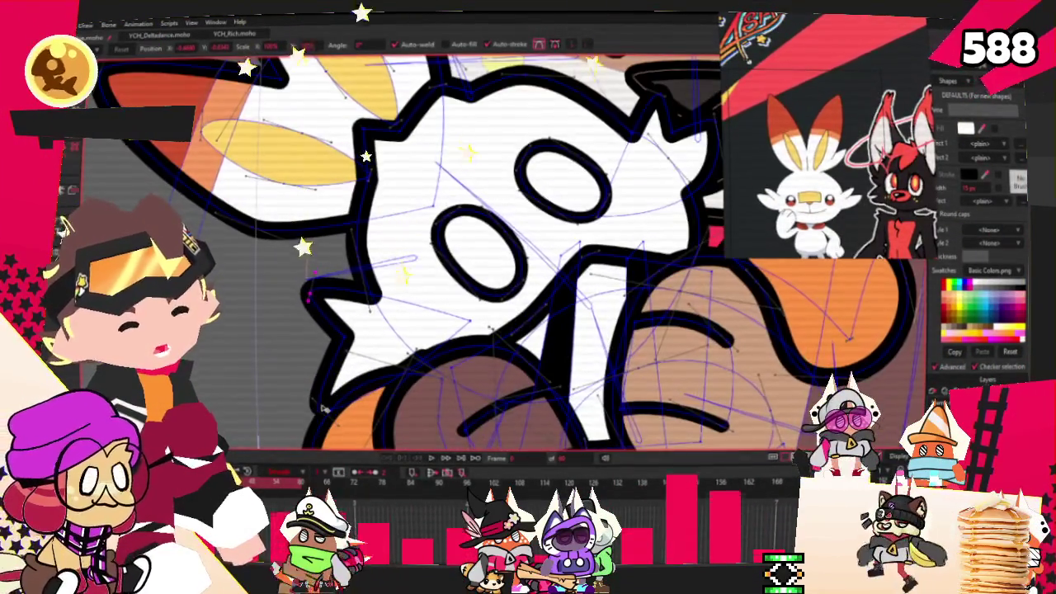
pyautogui.scroll(-2, 348, 343)
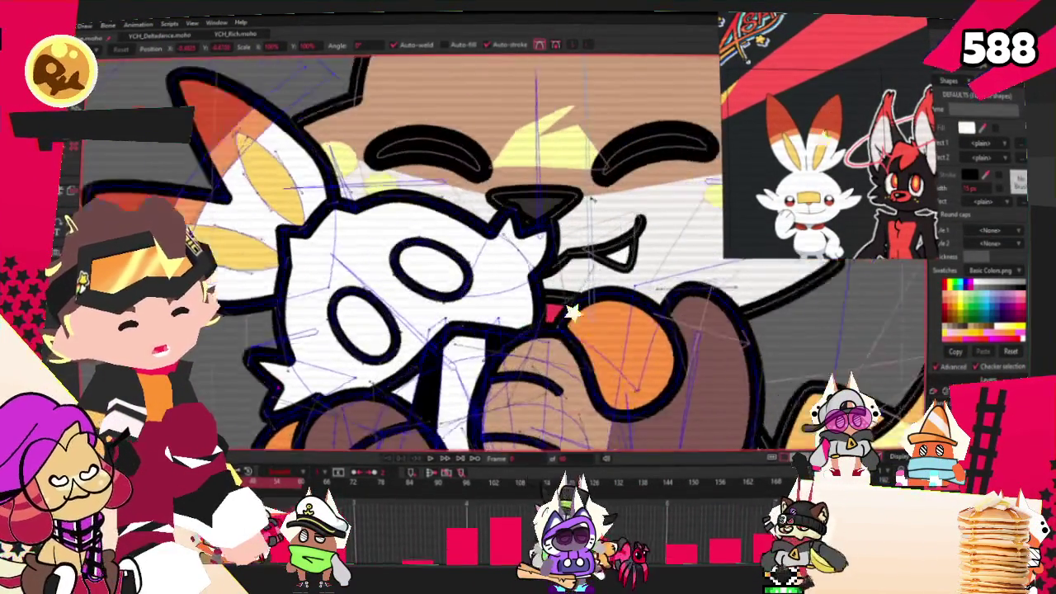
pyautogui.scroll(2, 489, 245)
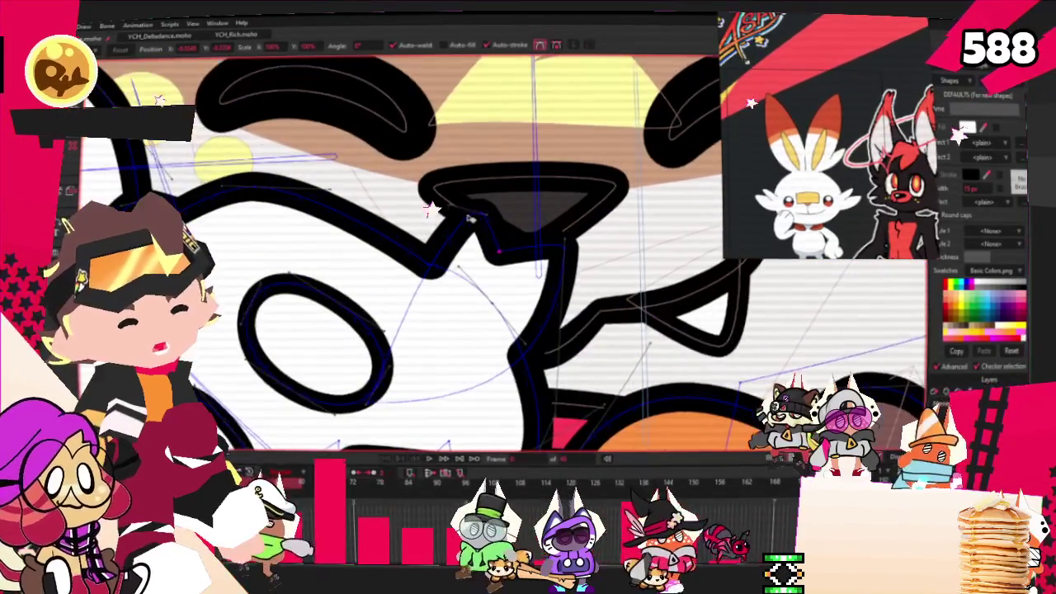
pyautogui.scroll(-3, 473, 211)
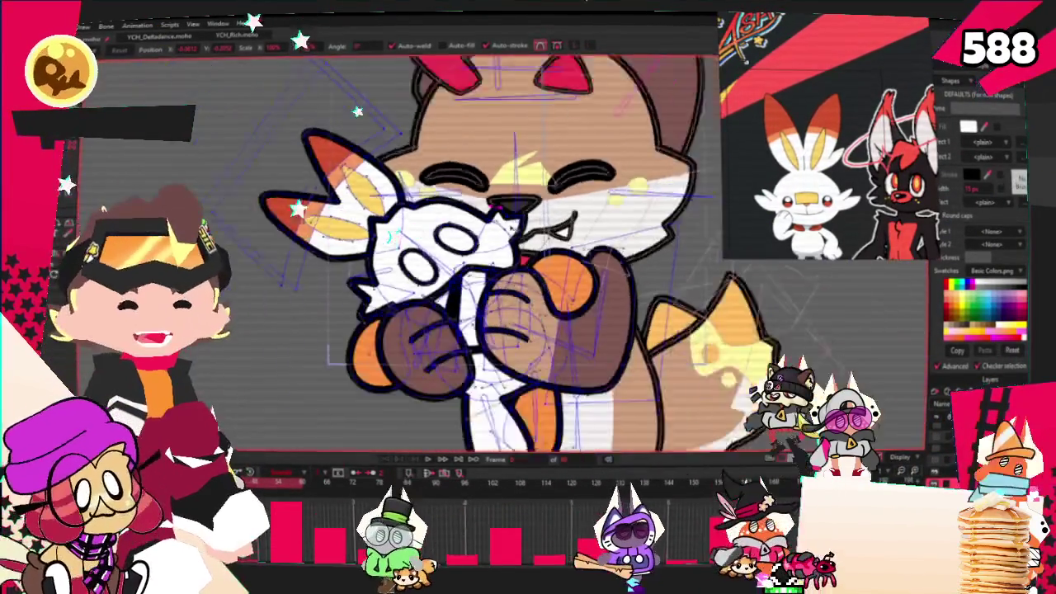
pyautogui.scroll(2, 492, 204)
pyautogui.scroll(2, 503, 204)
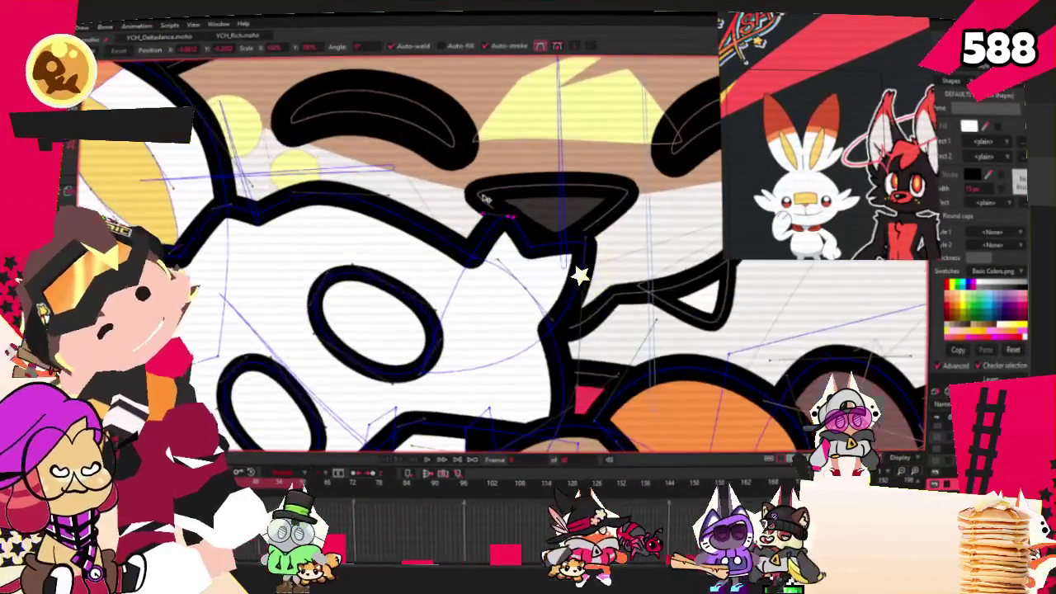
pyautogui.scroll(2, 466, 221)
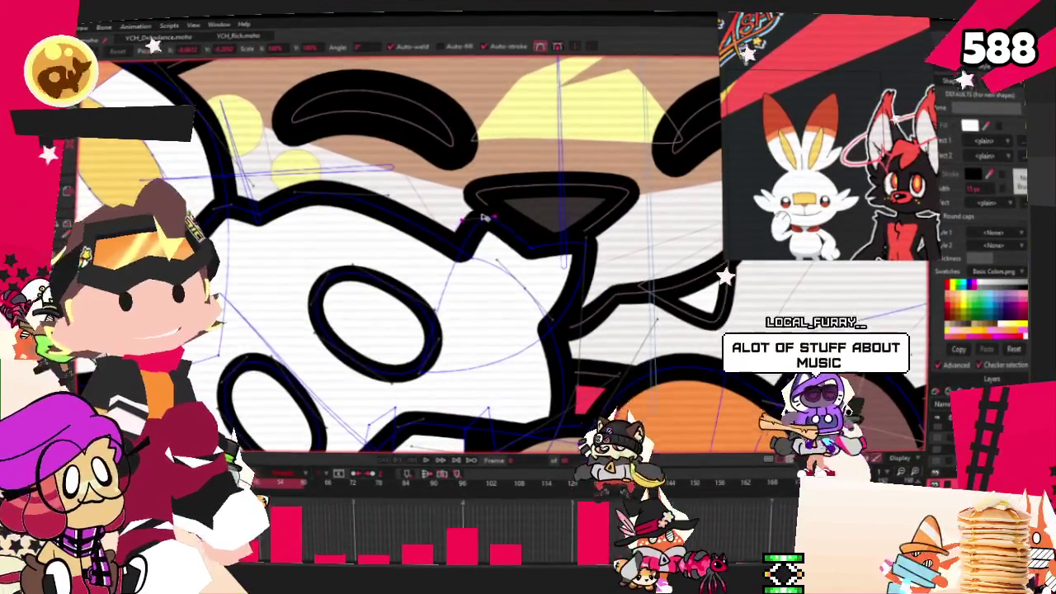
pyautogui.scroll(-3, 446, 289)
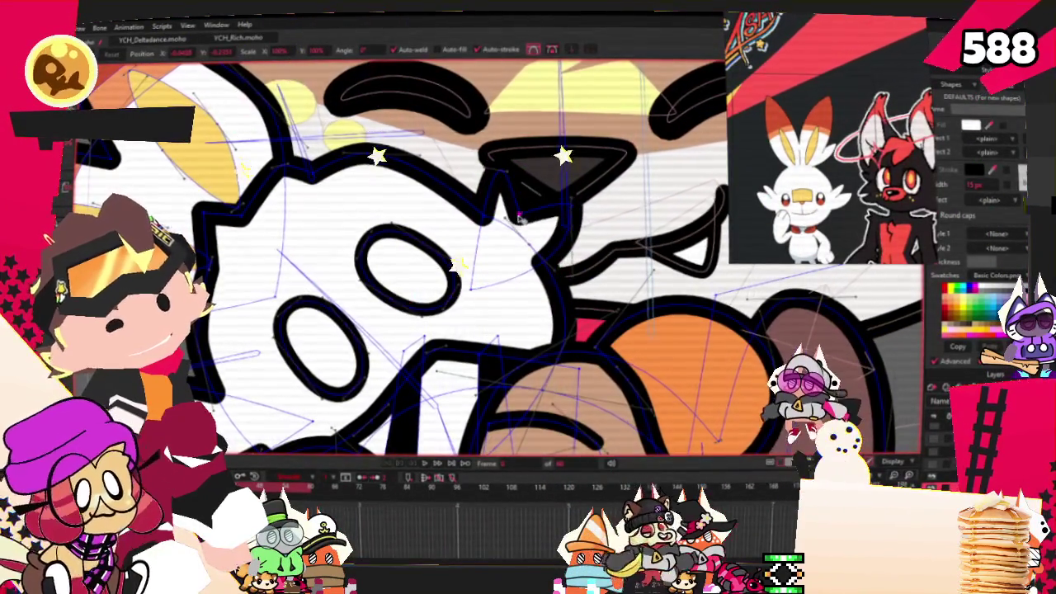
pyautogui.scroll(3, 564, 220)
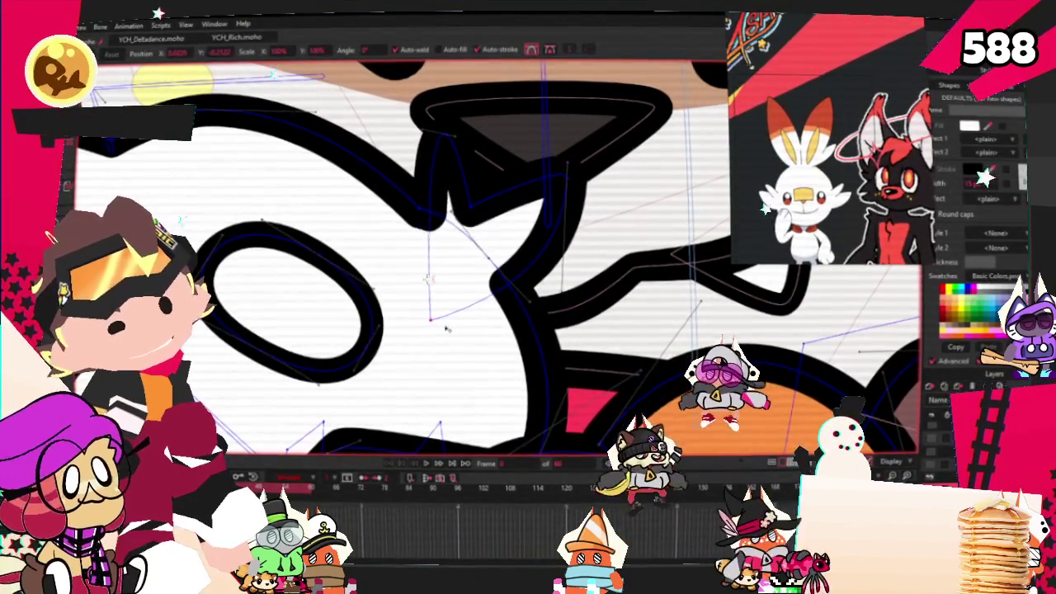
pyautogui.scroll(2, 352, 241)
pyautogui.scroll(-1, 352, 241)
pyautogui.scroll(-1, 363, 240)
pyautogui.press('a')
pyautogui.moveTo(390, 239); pyautogui.dragTo(334, 258)
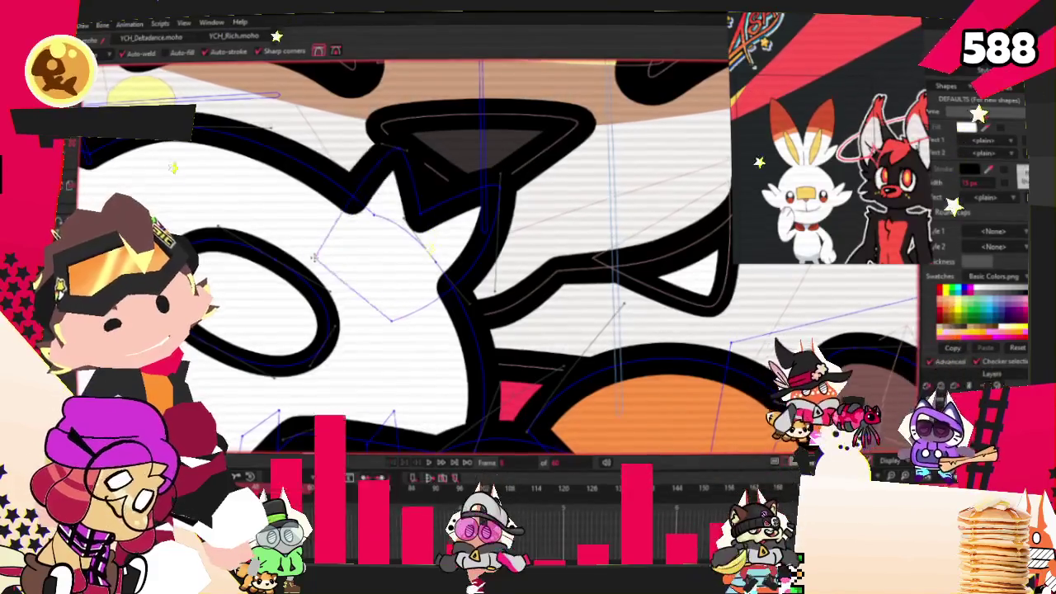
pyautogui.press('t')
pyautogui.scroll(2, 392, 207)
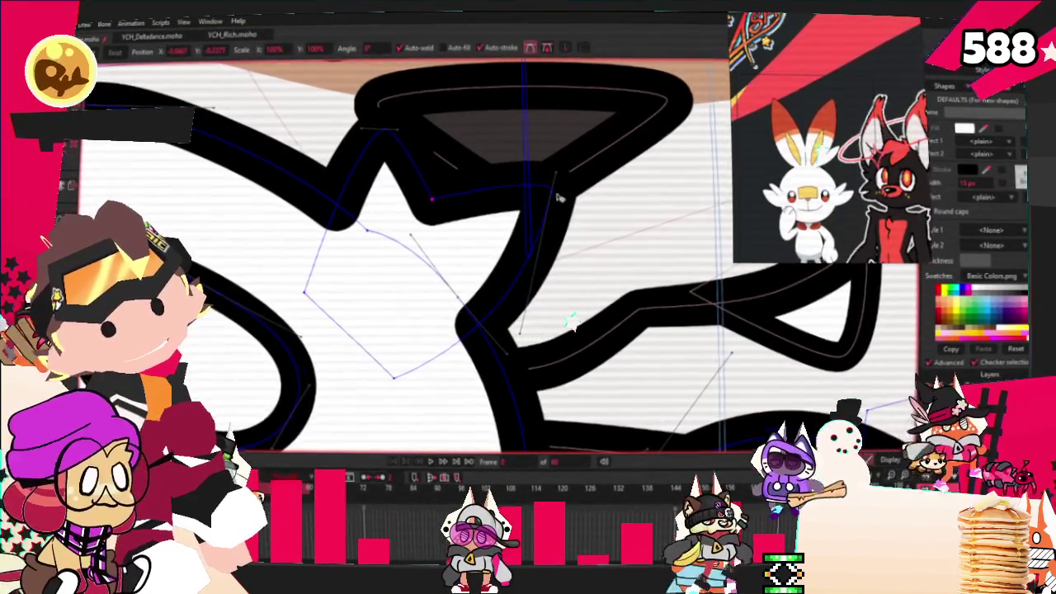
pyautogui.moveTo(562, 204); pyautogui.dragTo(599, 198)
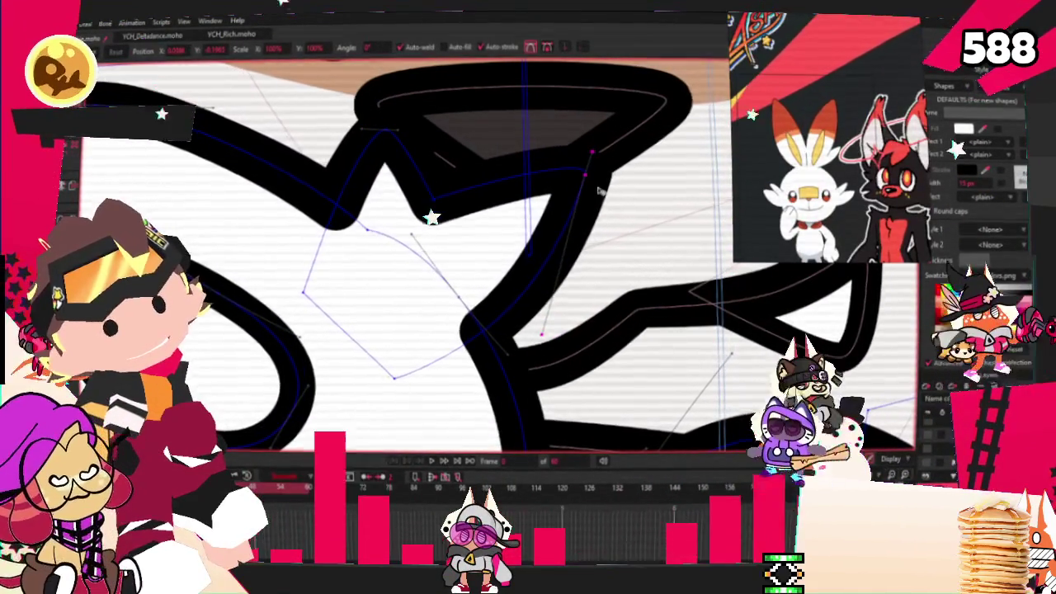
pyautogui.scroll(-5, 580, 198)
pyautogui.scroll(-2, 580, 198)
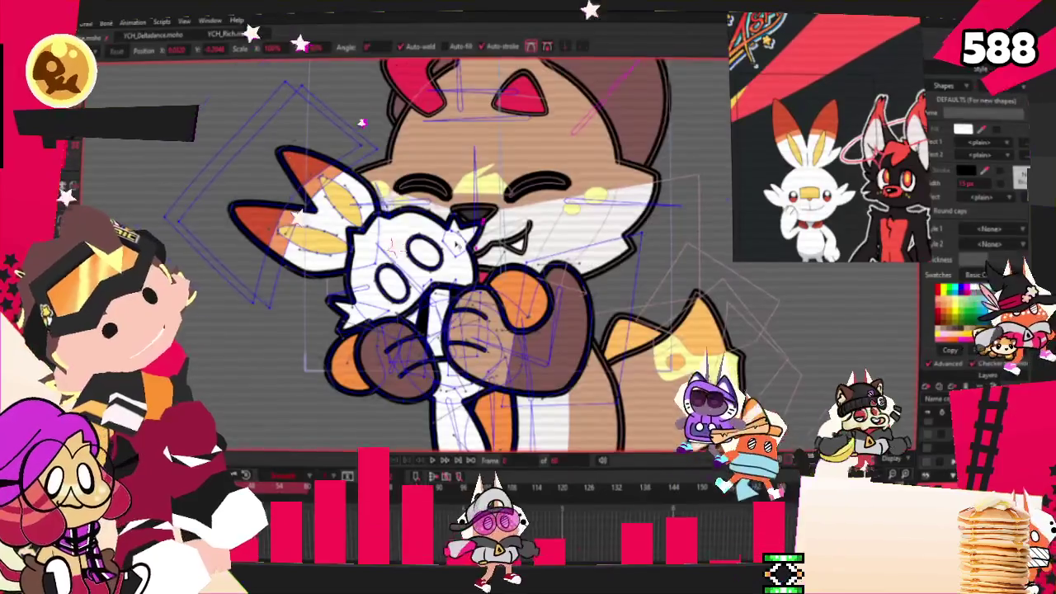
pyautogui.press('z')
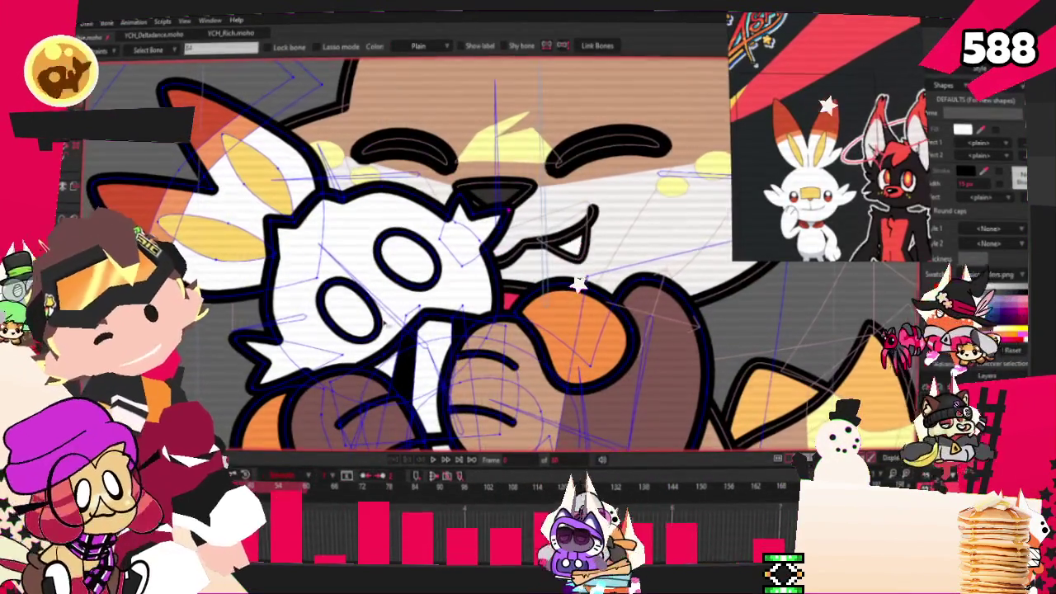
pyautogui.press('space')
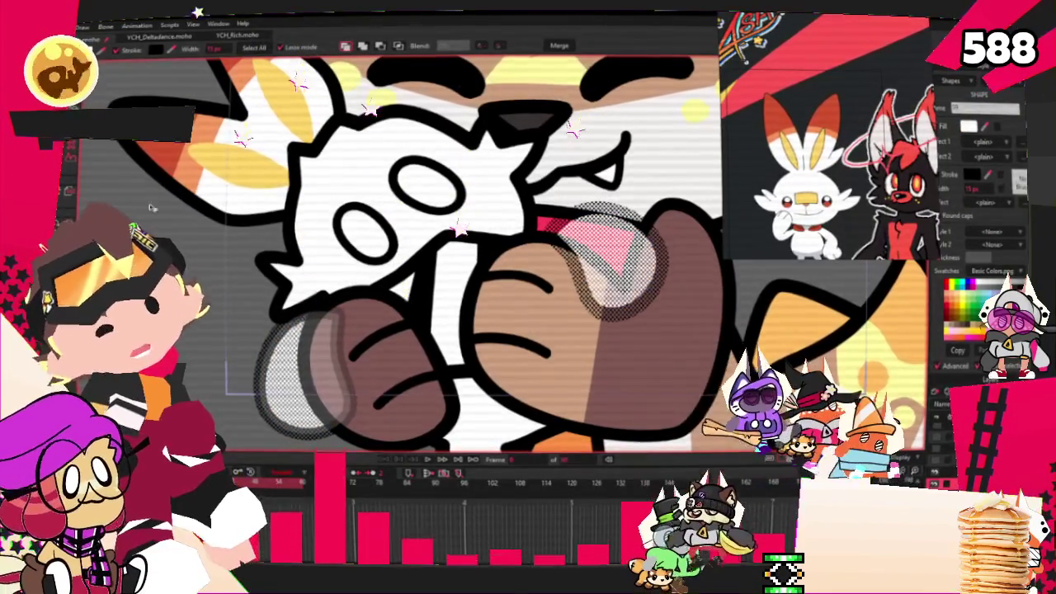
pyautogui.press('z')
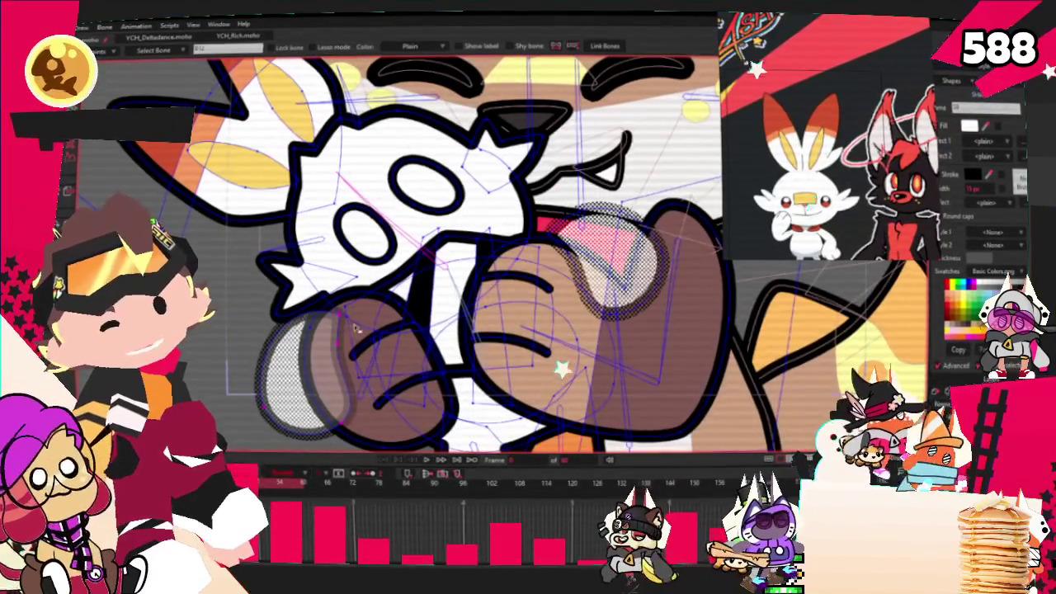
pyautogui.scroll(2, 426, 266)
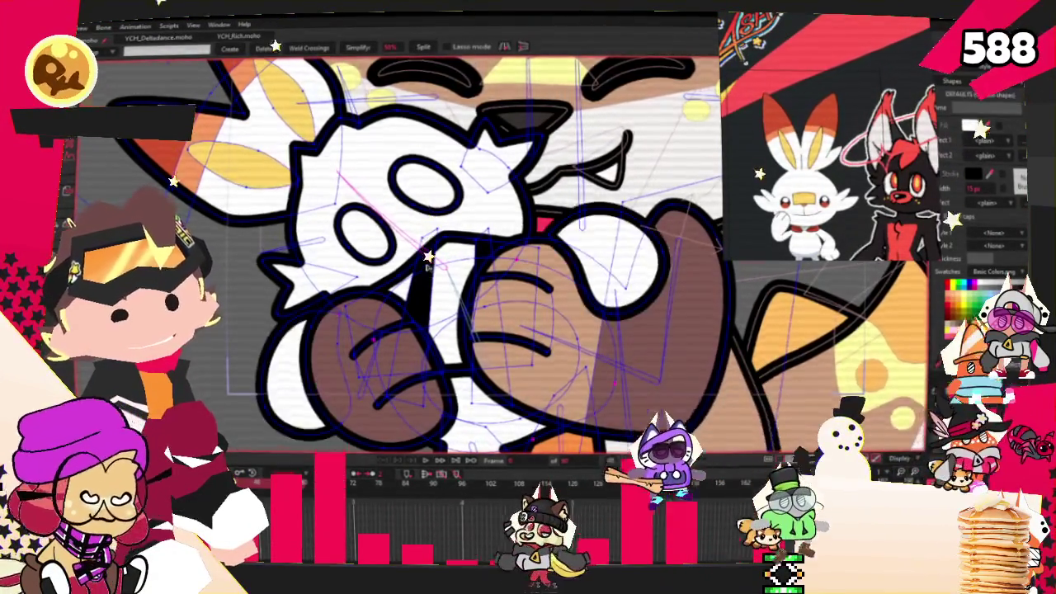
pyautogui.scroll(2, 427, 256)
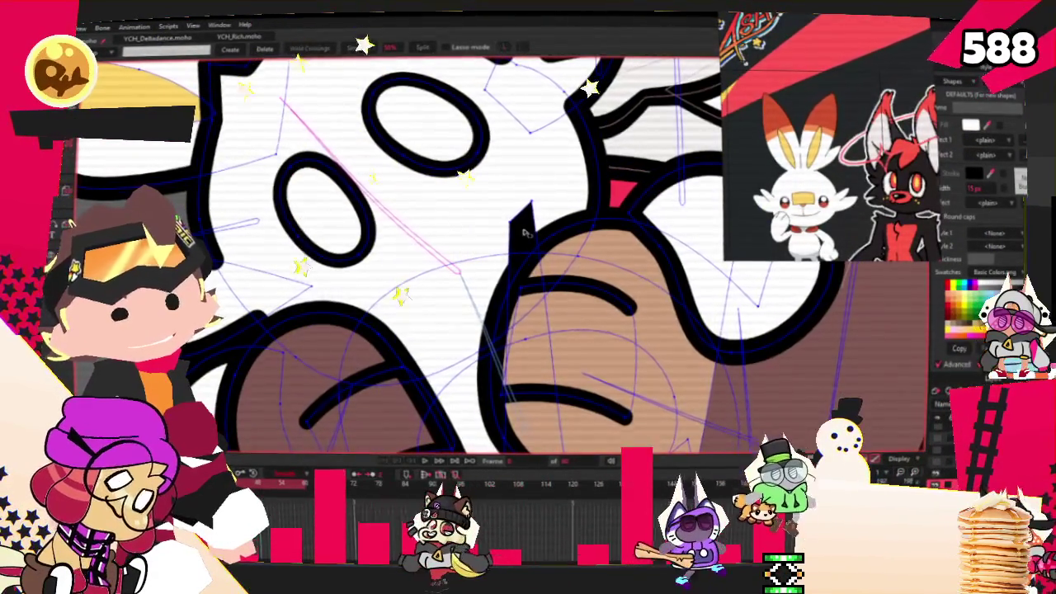
pyautogui.scroll(-2, 426, 248)
pyautogui.scroll(-2, 427, 248)
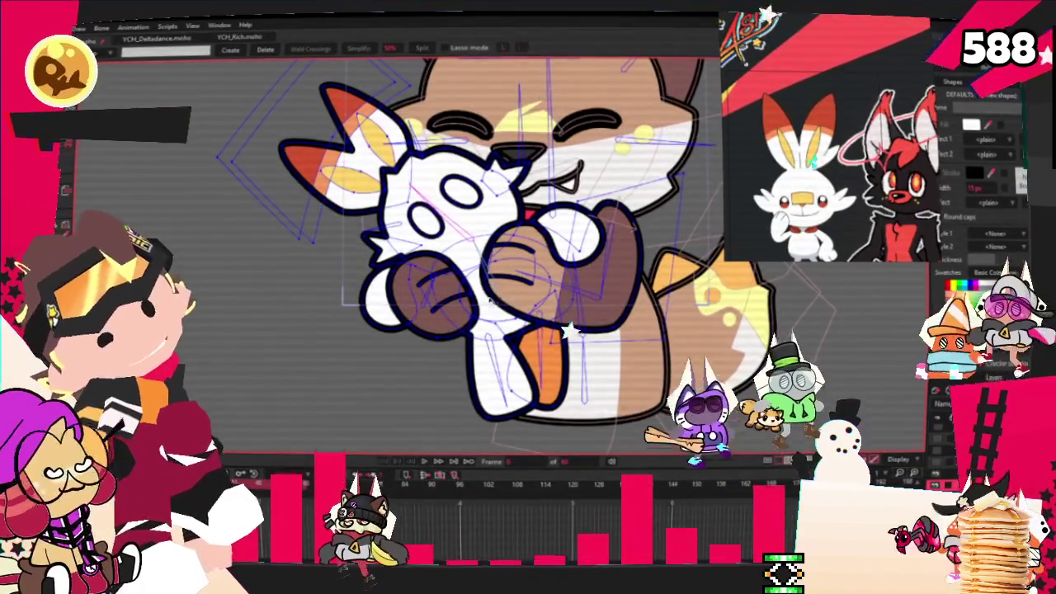
pyautogui.scroll(2, 489, 318)
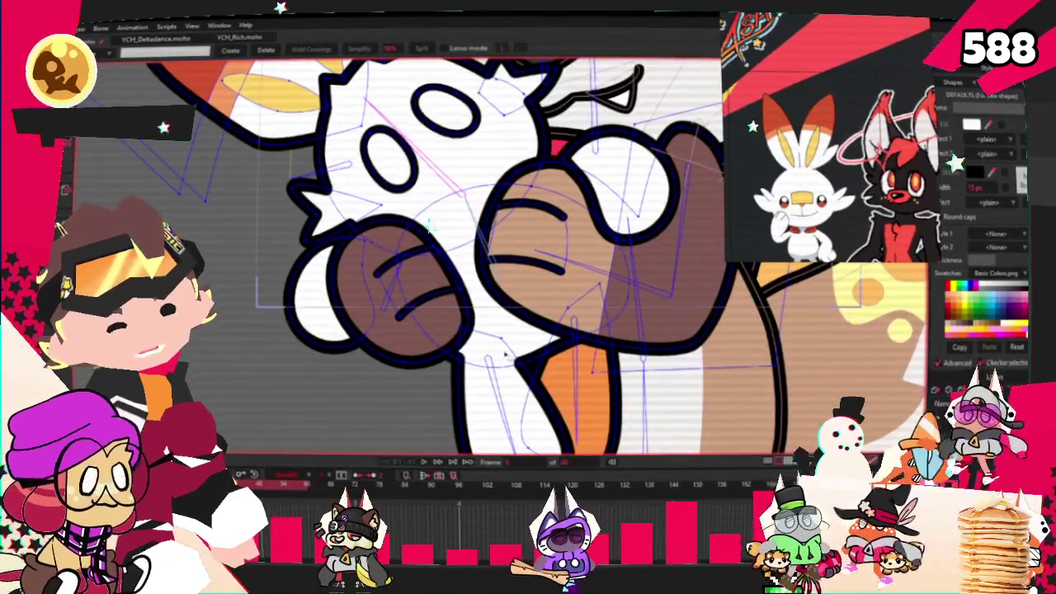
pyautogui.press('q')
pyautogui.click(582, 378)
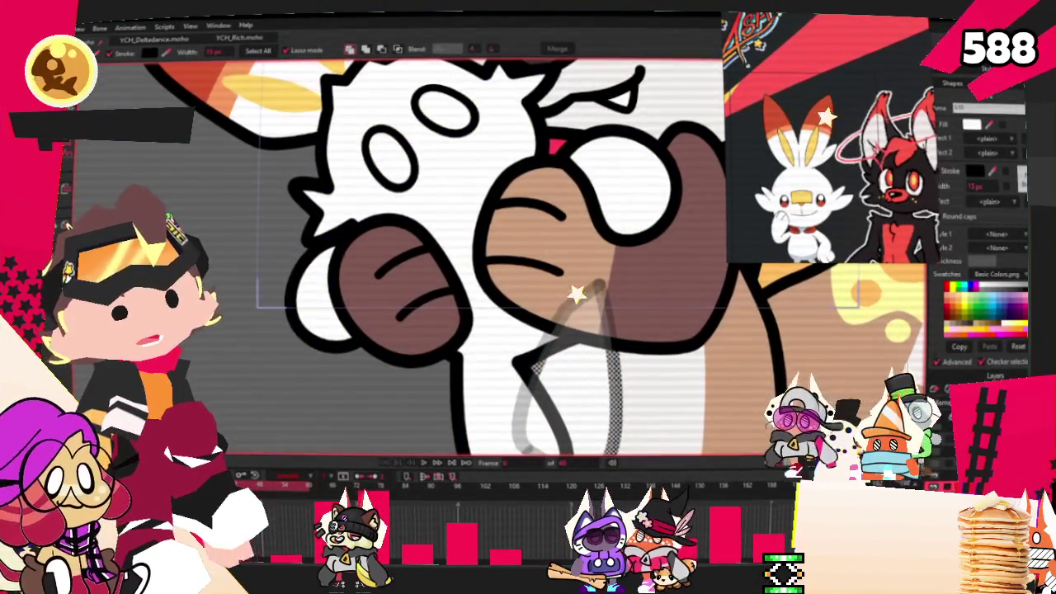
pyautogui.press('a')
pyautogui.scroll(1, 440, 167)
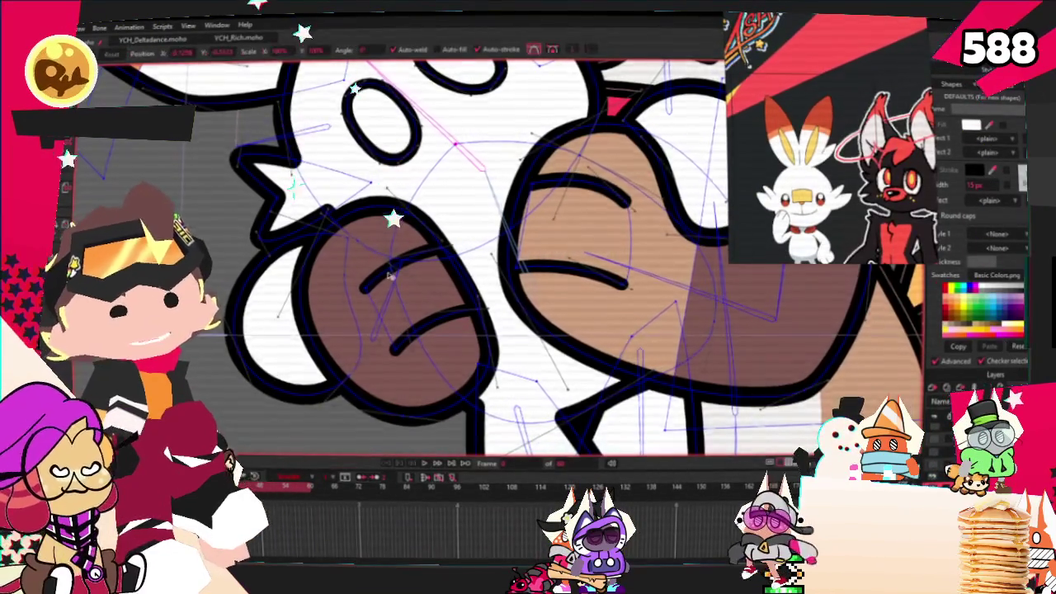
pyautogui.scroll(1, 386, 275)
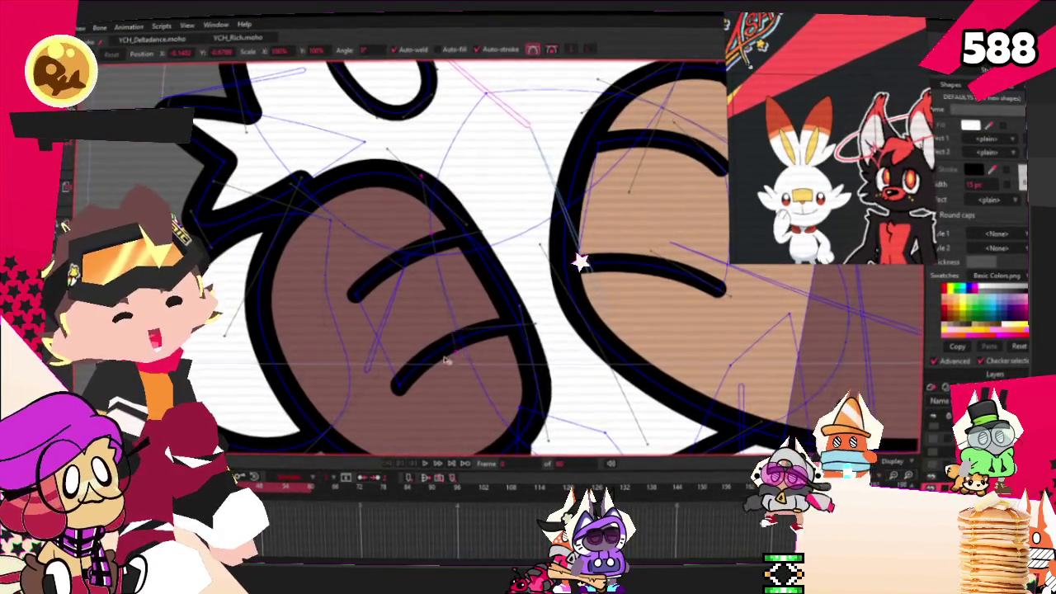
pyautogui.scroll(-2, 423, 349)
pyautogui.scroll(2, 510, 228)
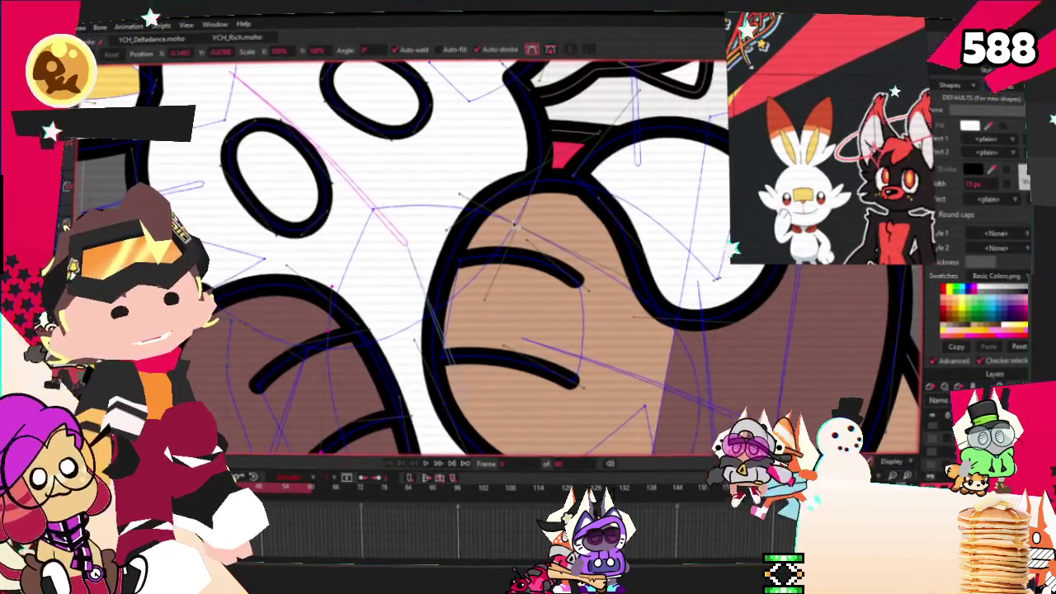
pyautogui.scroll(-3, 558, 307)
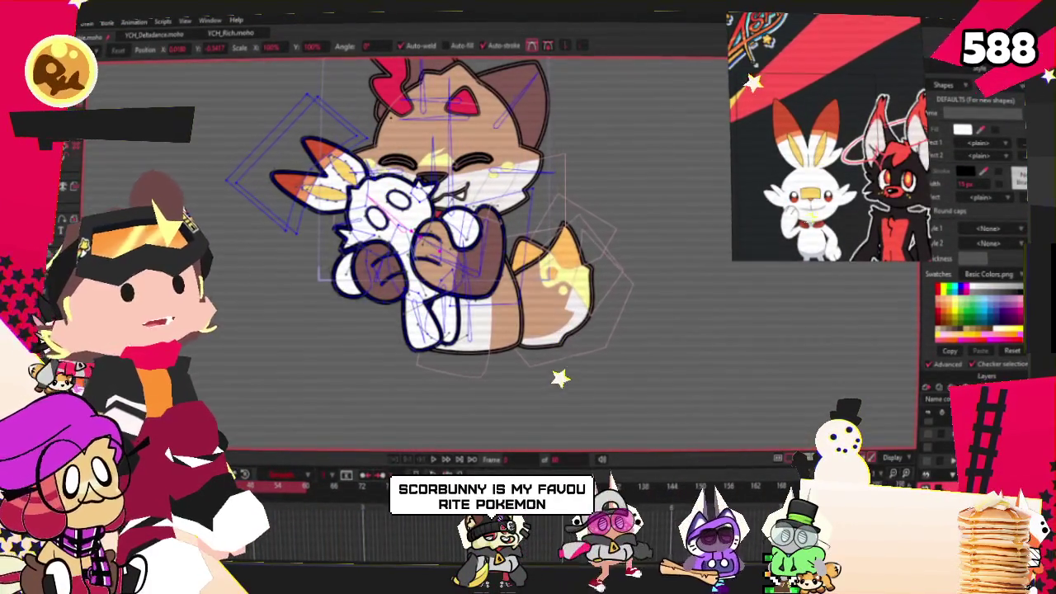
# Step: Shift the left eye oval left, then enlarge the upper eye and move it up-right
pyautogui.scroll(3, 388, 232)
pyautogui.scroll(2, 403, 241)
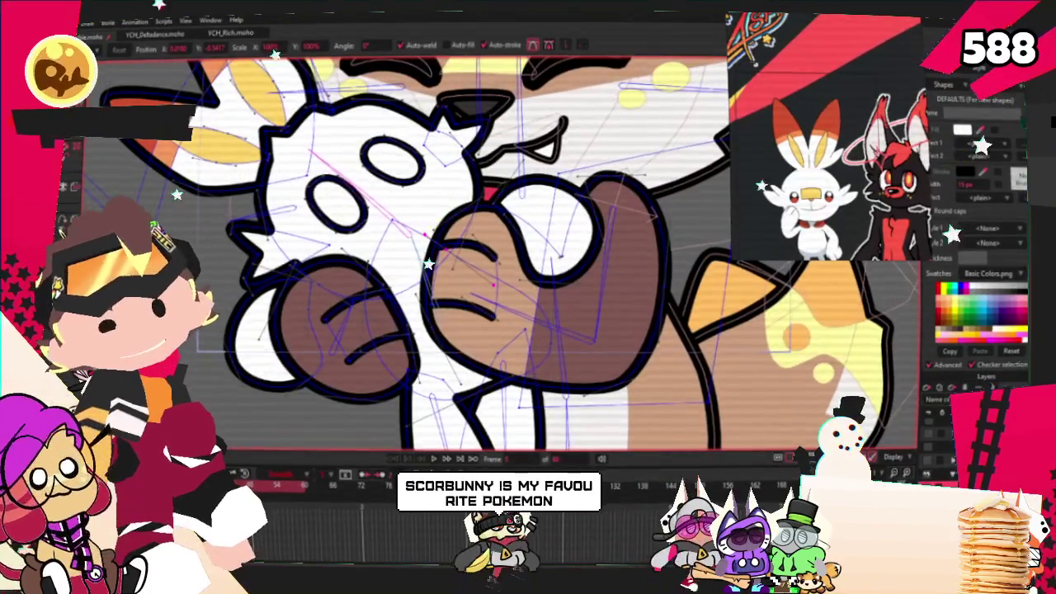
pyautogui.scroll(1, 392, 190)
pyautogui.scroll(1, 389, 180)
pyautogui.press('q')
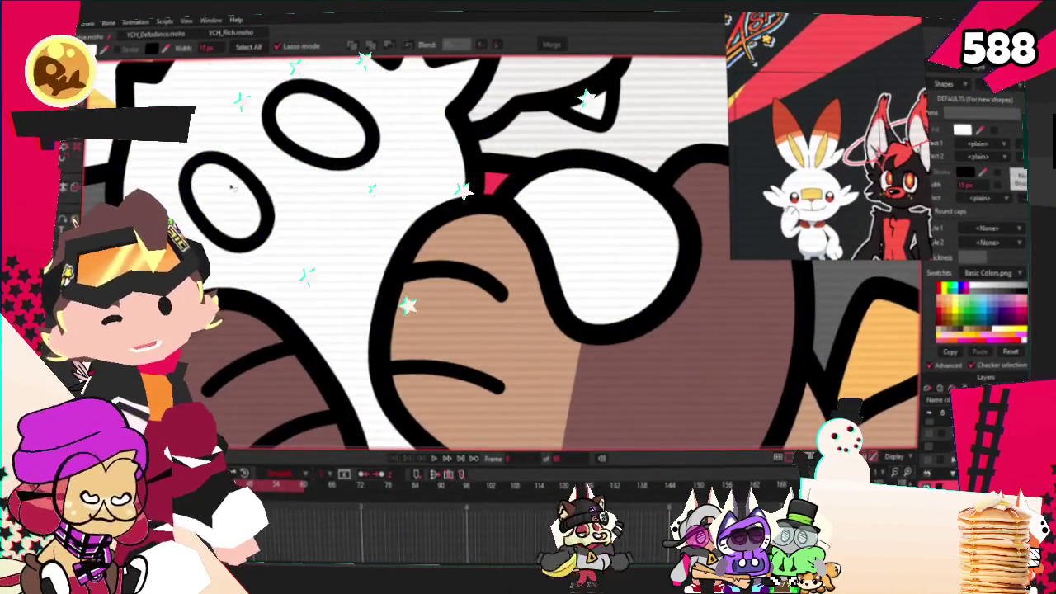
pyautogui.click(338, 126)
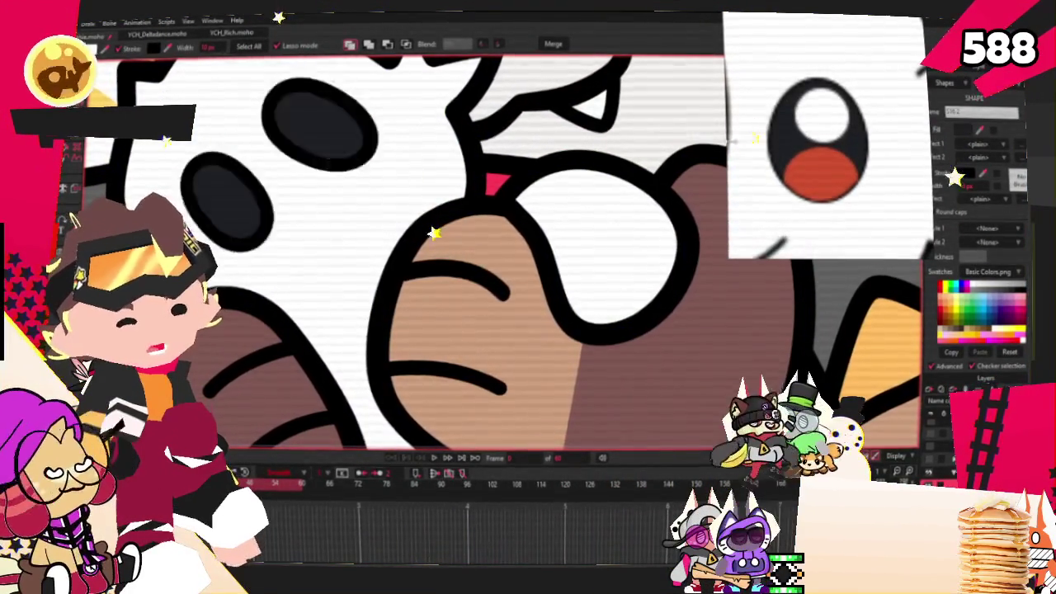
pyautogui.press('t')
pyautogui.scroll(1, 214, 148)
pyautogui.scroll(1, 214, 149)
pyautogui.scroll(1, 214, 148)
pyautogui.moveTo(294, 196); pyautogui.dragTo(264, 198)
pyautogui.moveTo(172, 178)
pyautogui.mouseDown()
pyautogui.moveTo(169, 188)
pyautogui.moveTo(236, 204)
pyautogui.mouseUp()
pyautogui.hotkey('ctrl', 'z')
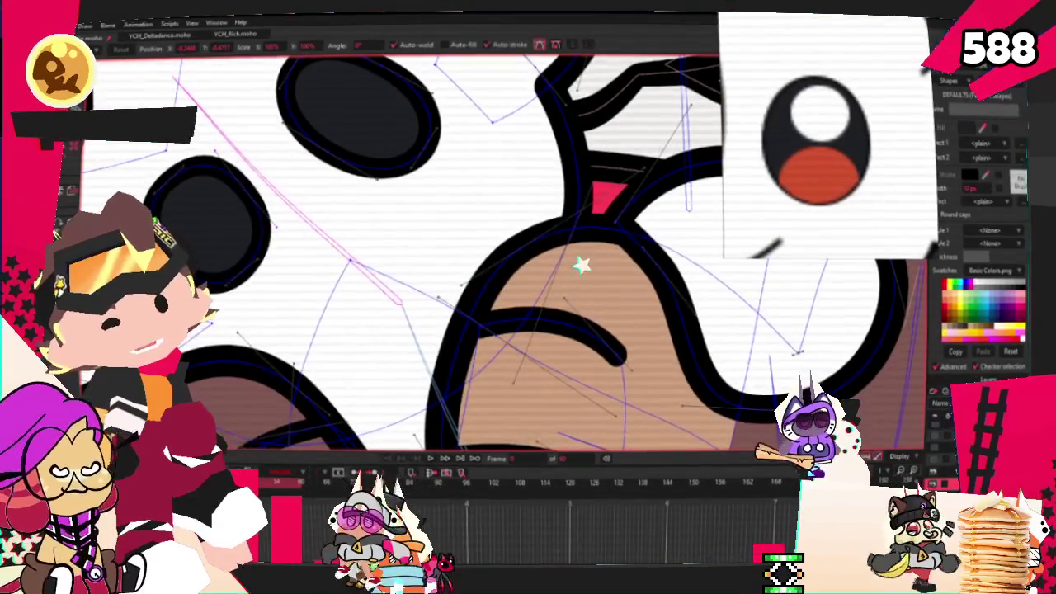
pyautogui.moveTo(349, 129); pyautogui.dragTo(312, 175)
pyautogui.scroll(-2, 312, 175)
pyautogui.scroll(-2, 347, 156)
pyautogui.scroll(2, 394, 187)
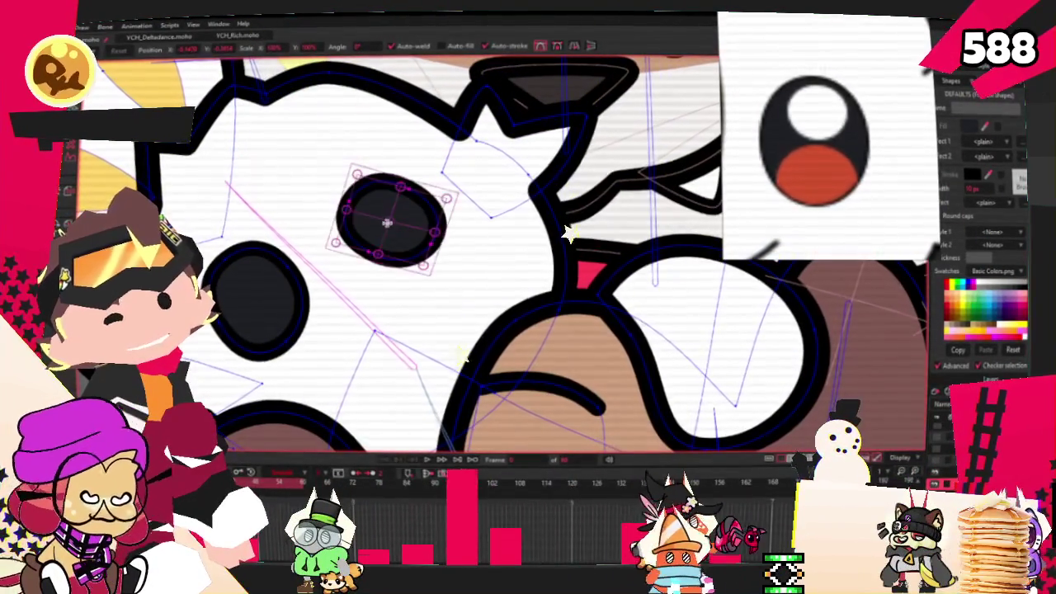
pyautogui.moveTo(417, 213); pyautogui.dragTo(443, 195)
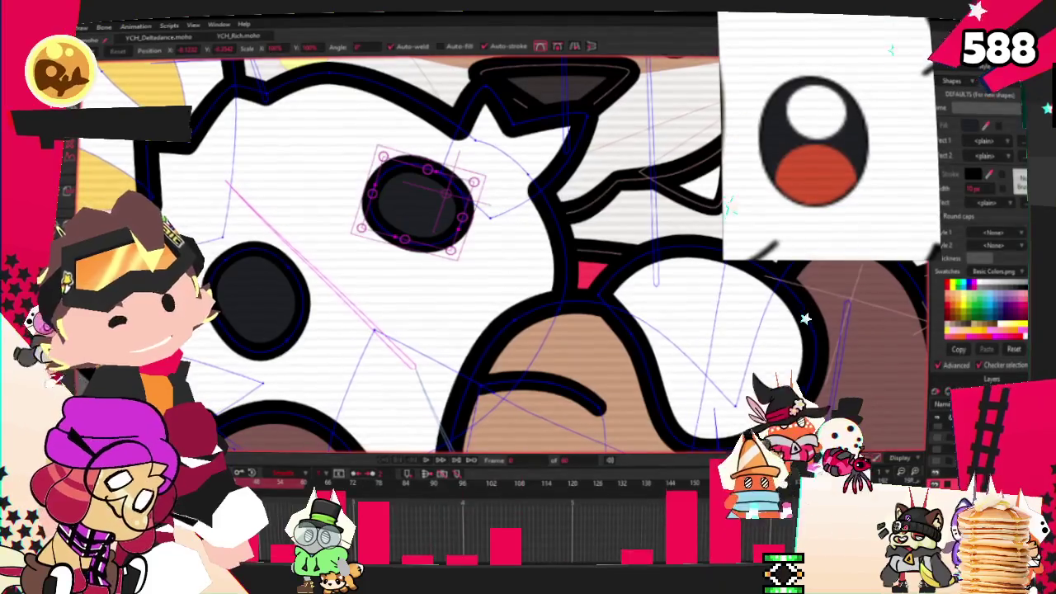
# Step: Draw an oval over the lower-left eye and fill it orange-red as a highlight
pyautogui.press('r')
pyautogui.moveTo(246, 292)
pyautogui.mouseDown()
pyautogui.moveTo(342, 400)
pyautogui.moveTo(330, 394)
pyautogui.mouseUp()
pyautogui.press('q')
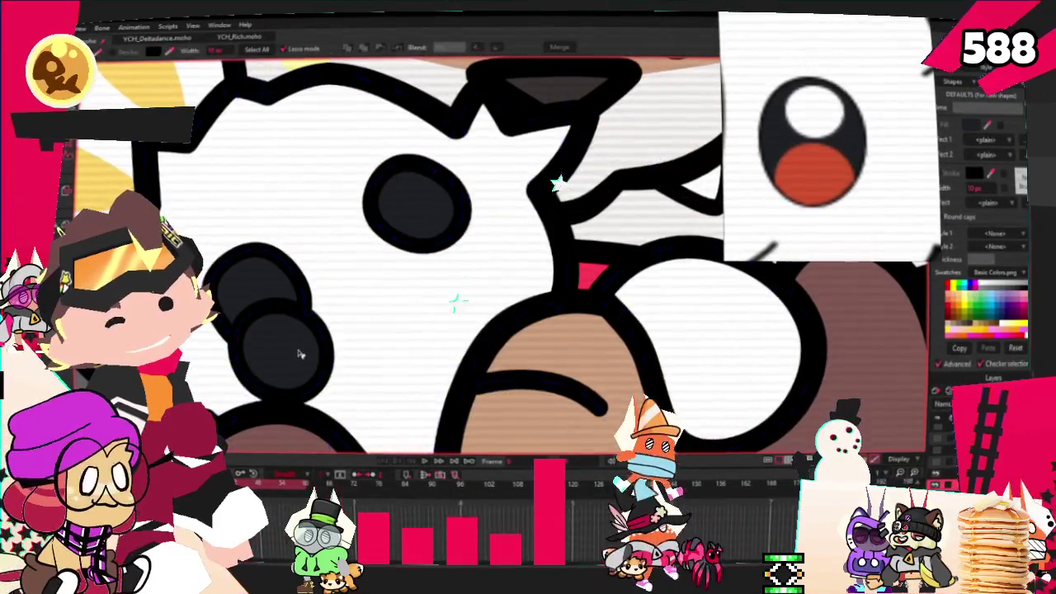
pyautogui.click(974, 124)
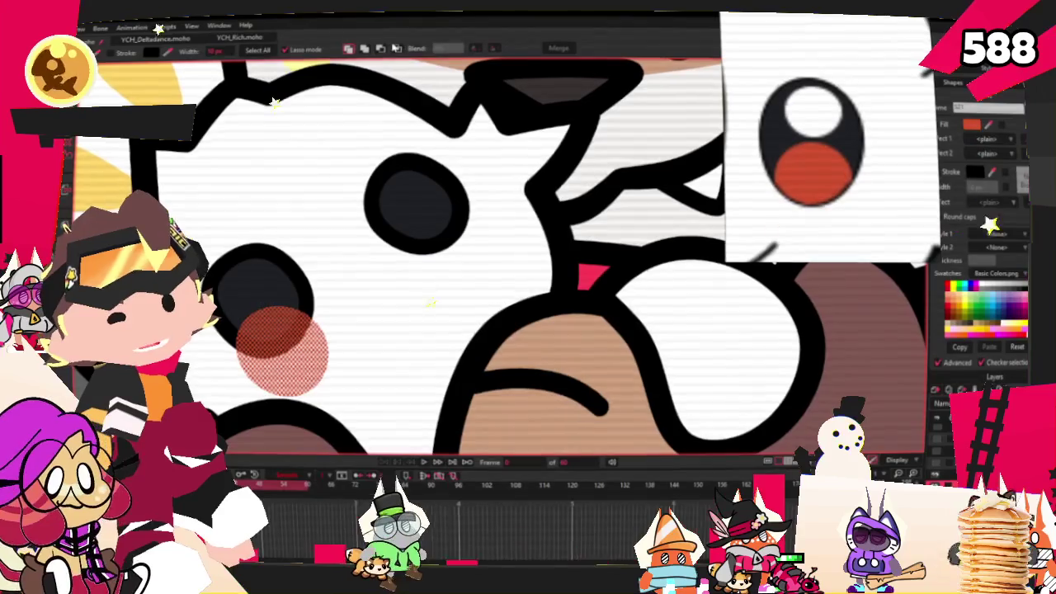
# Step: Copy the orange-red highlight into the upper eye so both eyes have one
pyautogui.press('t')
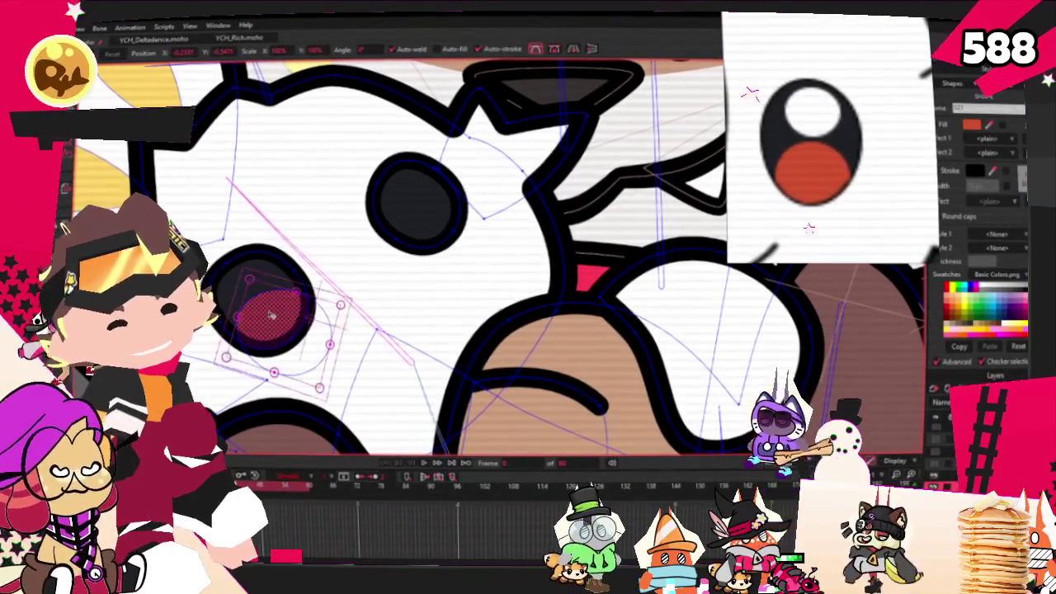
pyautogui.hotkey('ctrl', 'c')
pyautogui.hotkey('ctrl', 'v')
pyautogui.moveTo(271, 315); pyautogui.dragTo(438, 216)
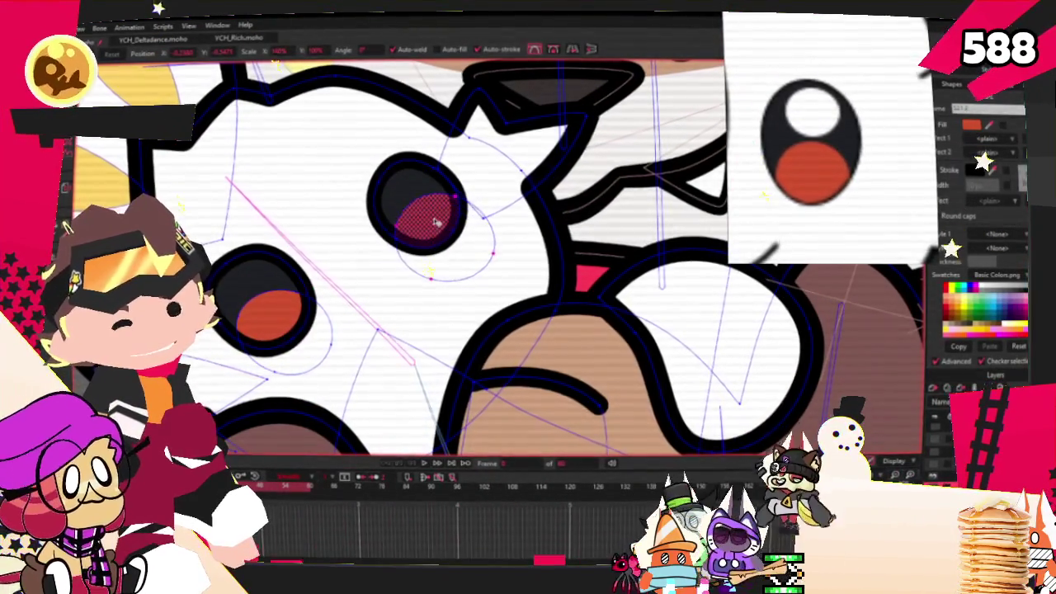
pyautogui.moveTo(493, 252); pyautogui.dragTo(483, 251)
pyautogui.hotkey('ctrl', 'z')
pyautogui.hotkey('ctrl', 'z')
pyautogui.hotkey('ctrl', 'z')
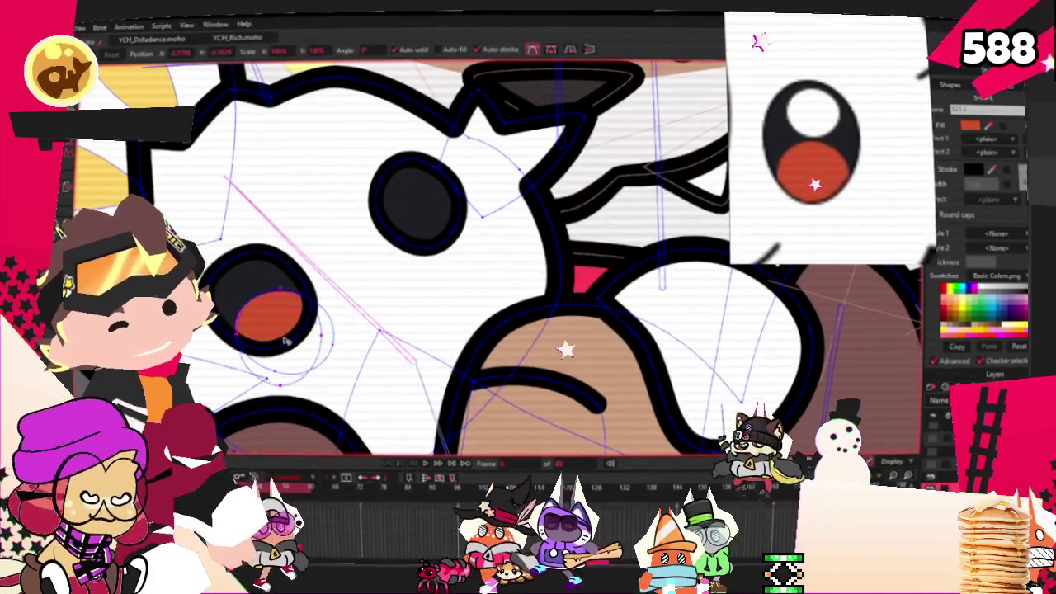
pyautogui.hotkey('ctrl', 'z')
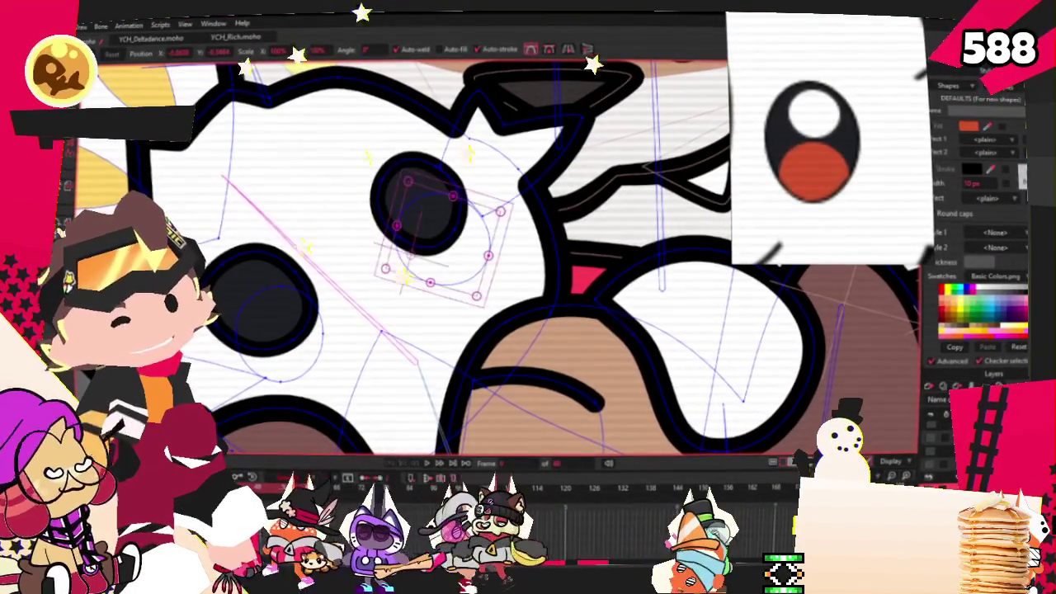
pyautogui.press('g')
pyautogui.scroll(-2, 406, 273)
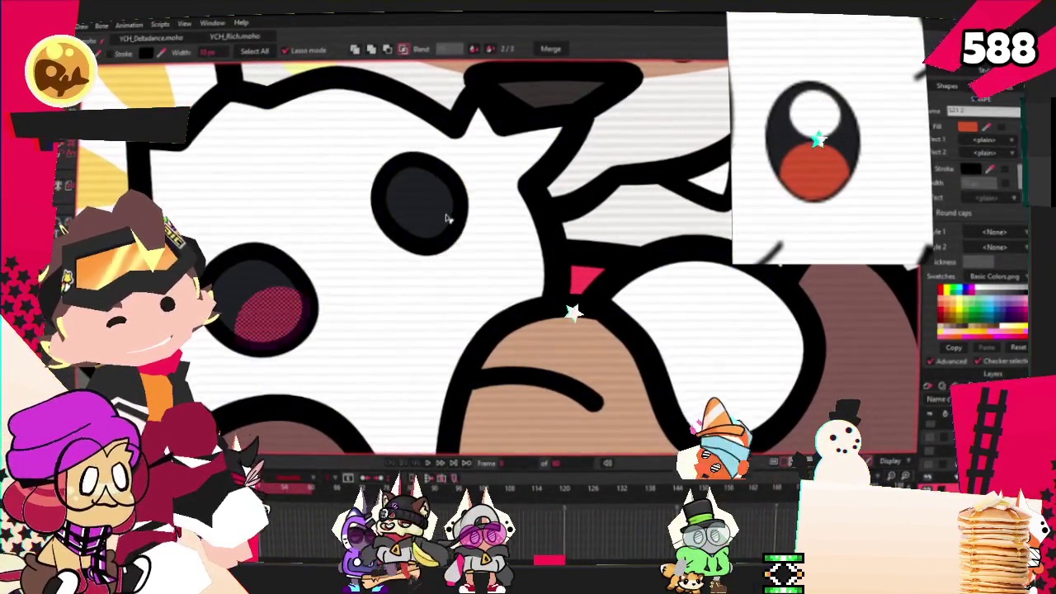
pyautogui.hotkey('ctrl', 'v')
pyautogui.scroll(-2, 406, 274)
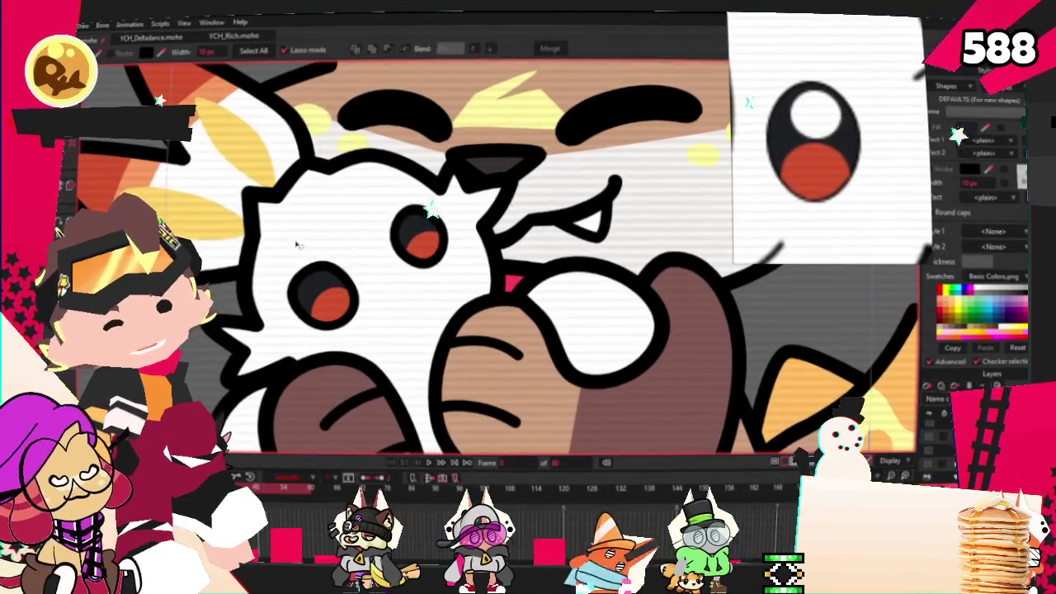
pyautogui.scroll(2, 399, 276)
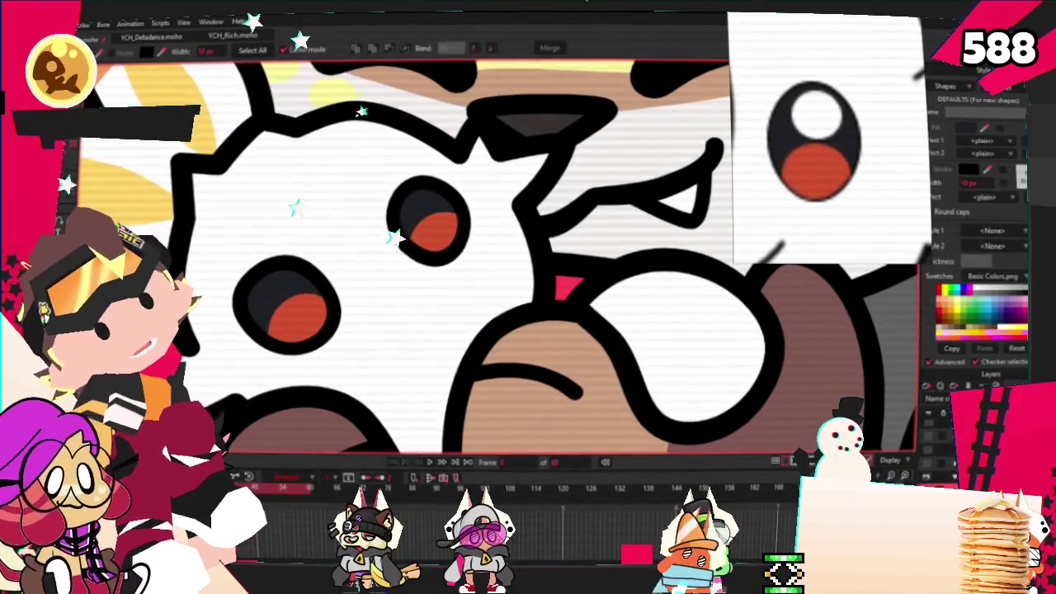
# Step: Draw a new oval highlight inside the plushie's lower-left eye
pyautogui.press('r')
pyautogui.scroll(2, 260, 273)
pyautogui.moveTo(302, 320); pyautogui.dragTo(338, 330)
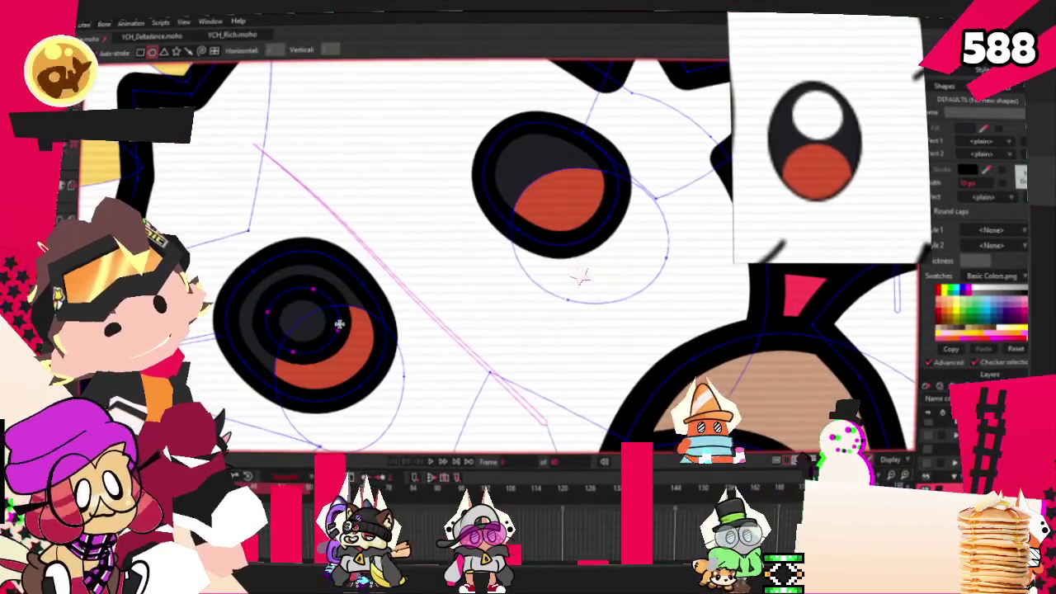
pyautogui.press('q')
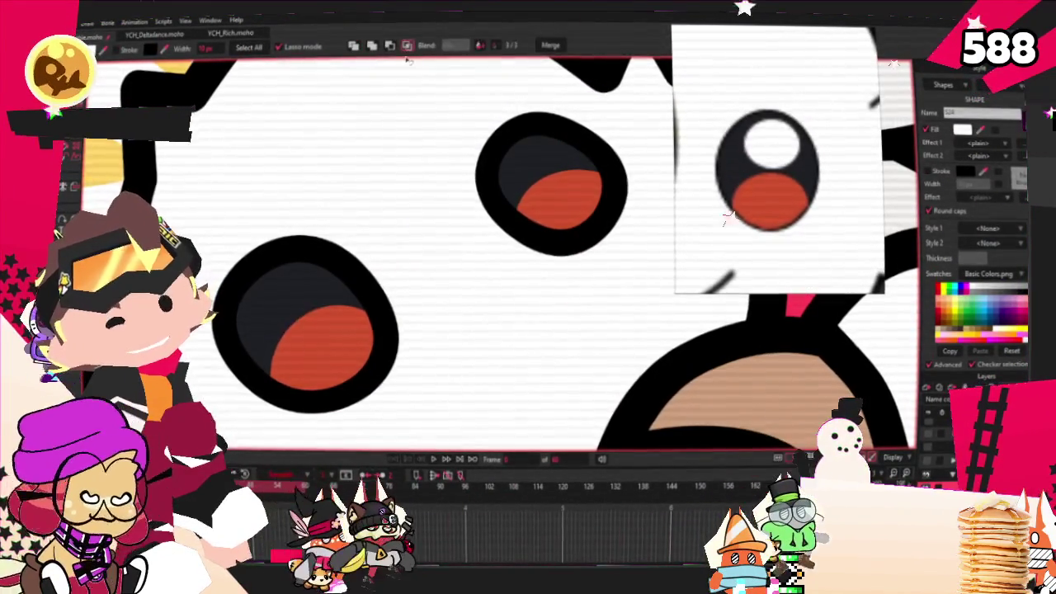
# Step: Move and enlarge the white highlight within the lower-left eye
pyautogui.press('t')
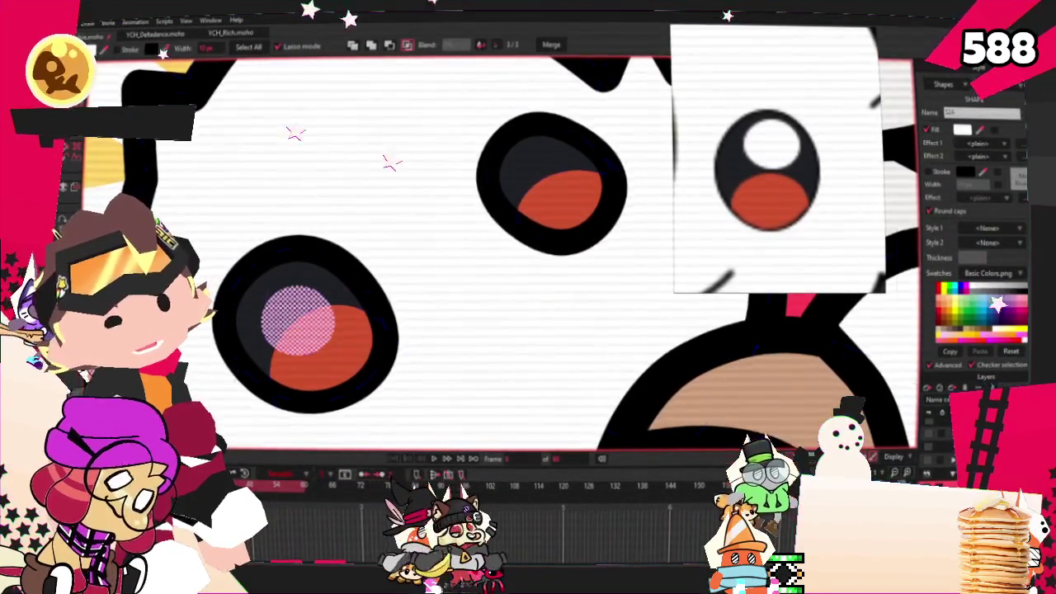
pyautogui.scroll(1, 267, 347)
pyautogui.moveTo(267, 347); pyautogui.dragTo(316, 298)
pyautogui.scroll(1, 316, 299)
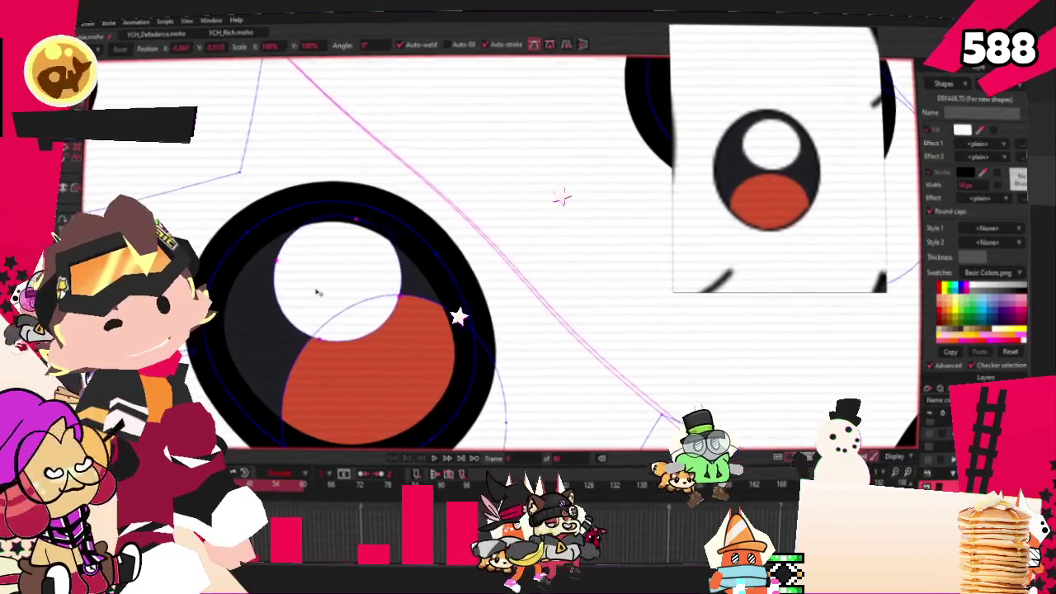
pyautogui.scroll(-3, 316, 299)
pyautogui.scroll(1, 267, 314)
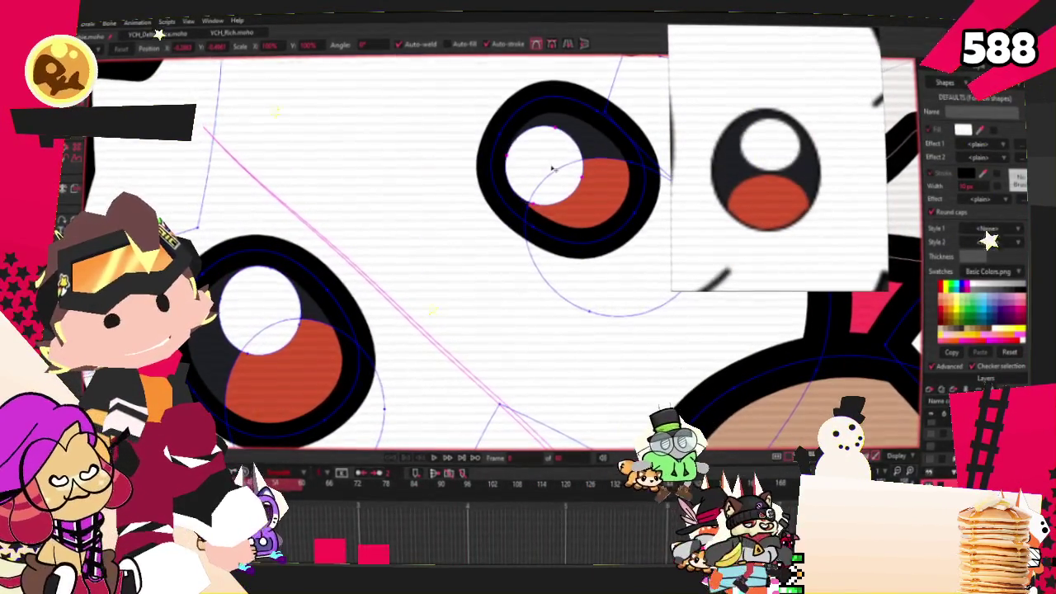
# Step: Select the other eye's white highlight and shift it down and left
pyautogui.press('g')
pyautogui.scroll(-8, 230, 199)
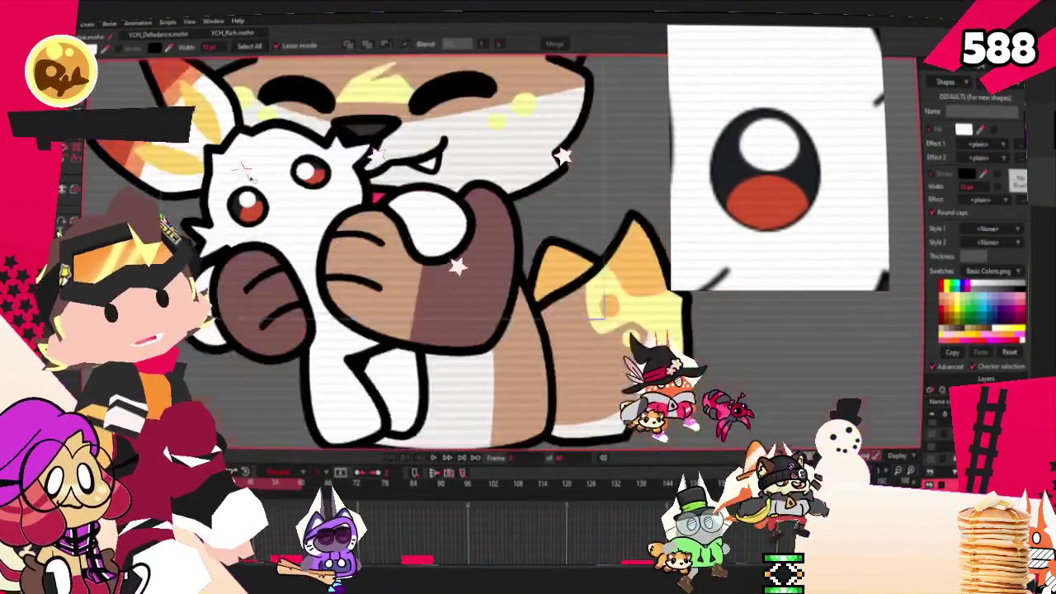
pyautogui.scroll(6, 265, 185)
pyautogui.scroll(1, 266, 185)
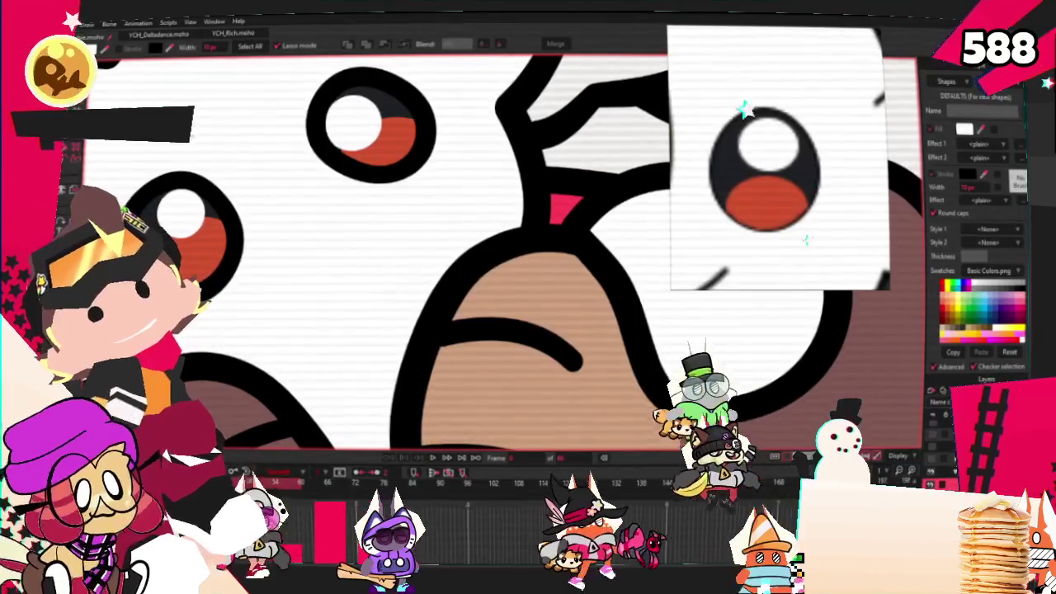
pyautogui.press('t')
pyautogui.scroll(-1, 427, 275)
pyautogui.scroll(2, 428, 275)
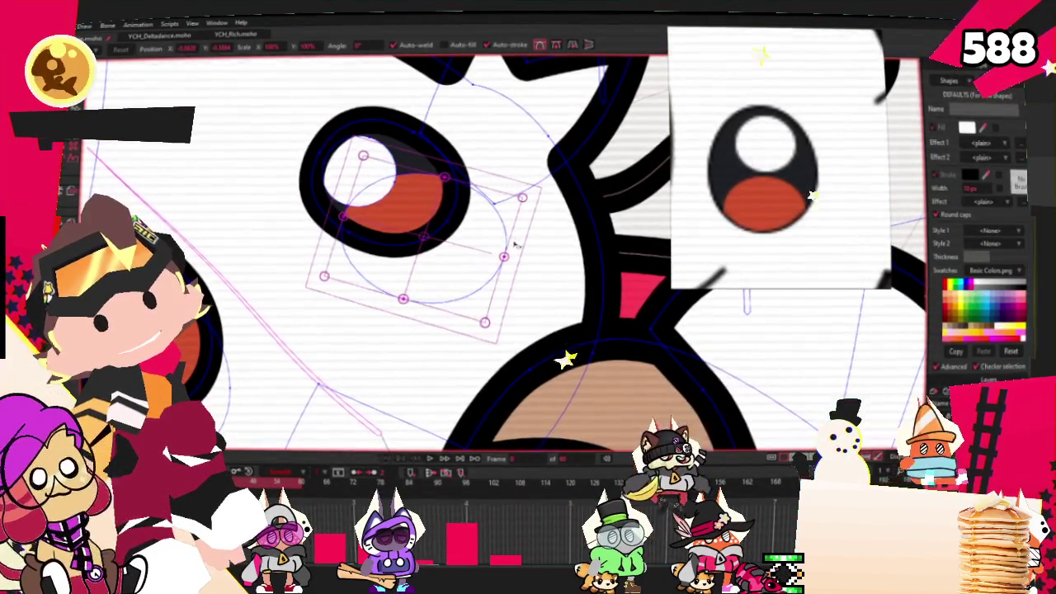
pyautogui.click(359, 186)
pyautogui.scroll(-3, 350, 187)
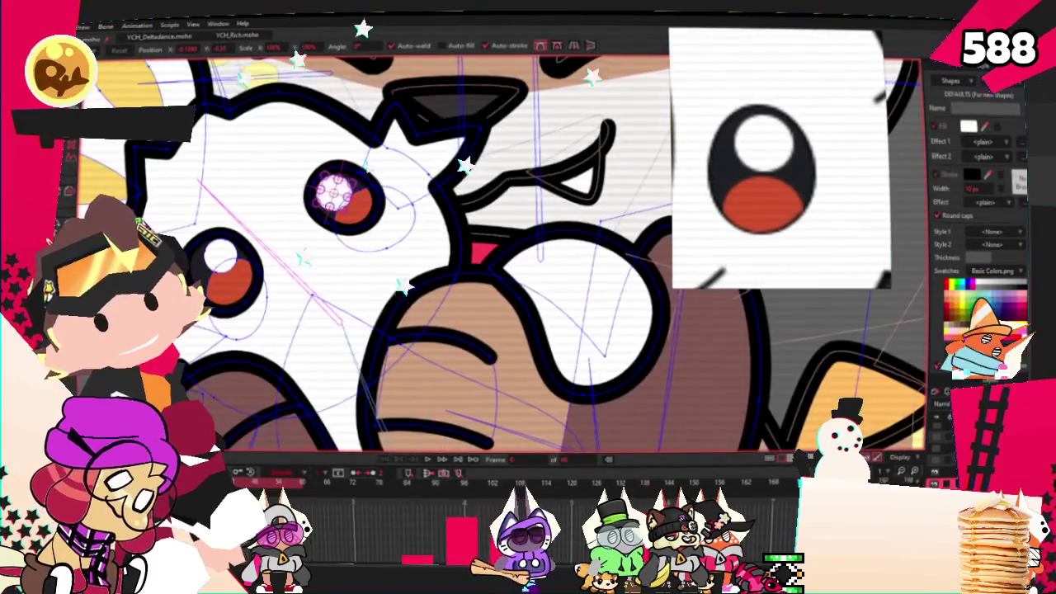
pyautogui.scroll(-1, 351, 186)
pyautogui.scroll(-3, 351, 186)
pyautogui.press('g')
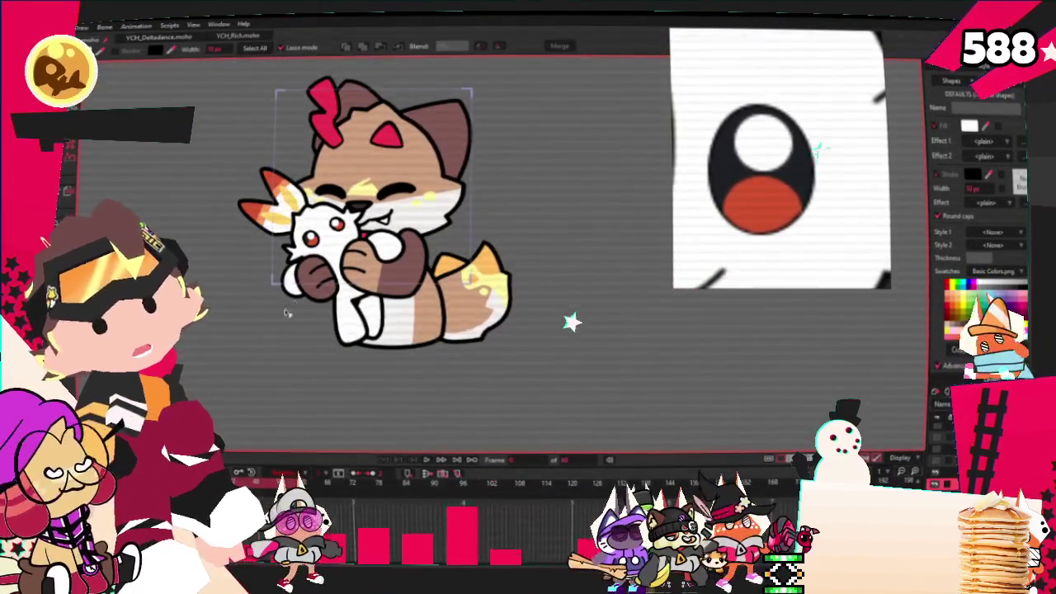
pyautogui.scroll(3, 570, 313)
pyautogui.scroll(2, 561, 371)
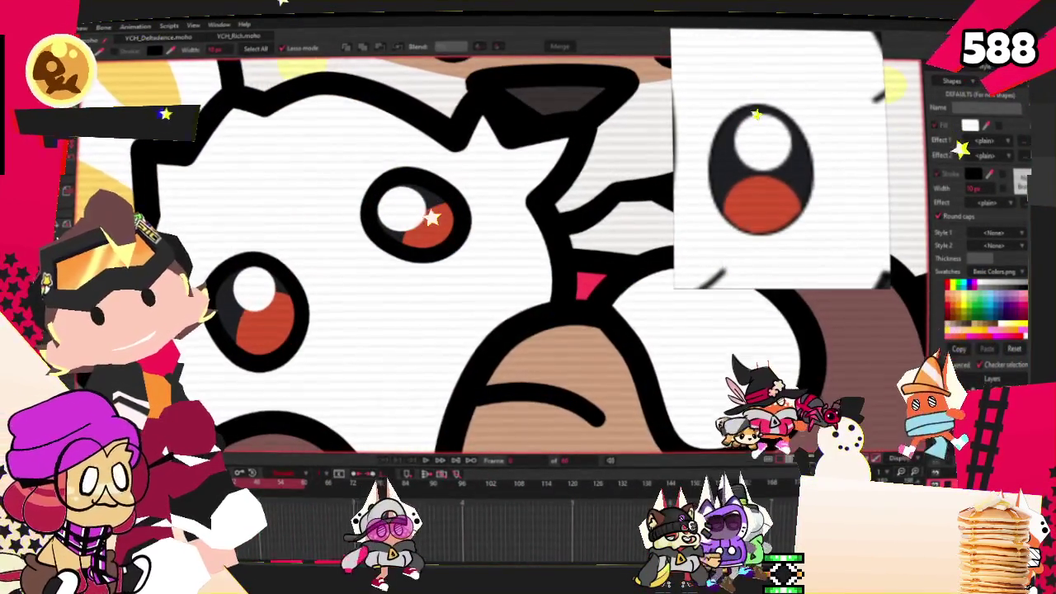
pyautogui.press('t')
pyautogui.scroll(1, 421, 206)
pyautogui.scroll(2, 421, 207)
pyautogui.scroll(2, 437, 190)
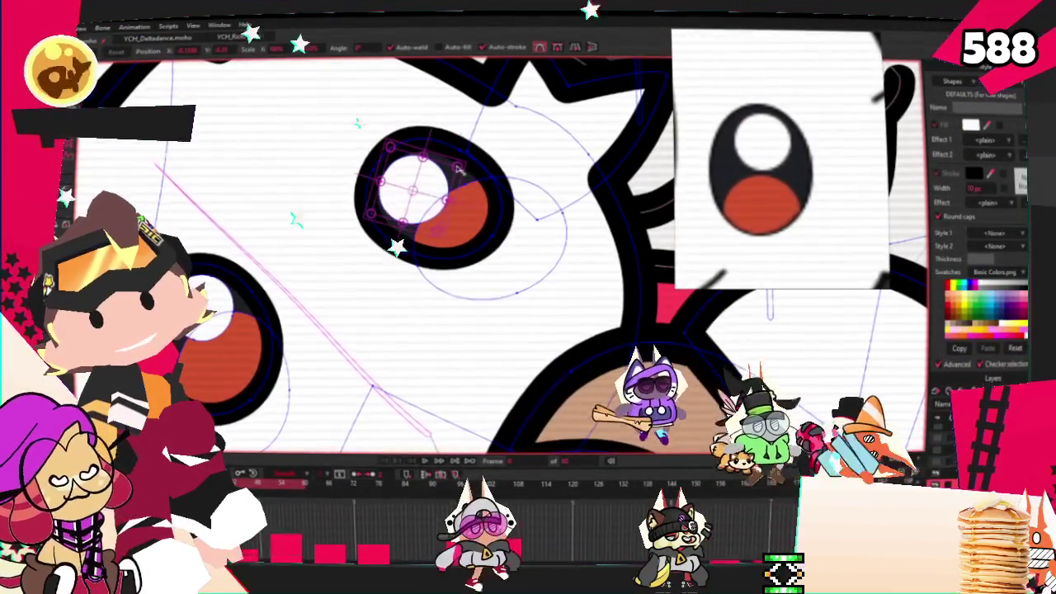
pyautogui.moveTo(458, 169); pyautogui.dragTo(412, 167)
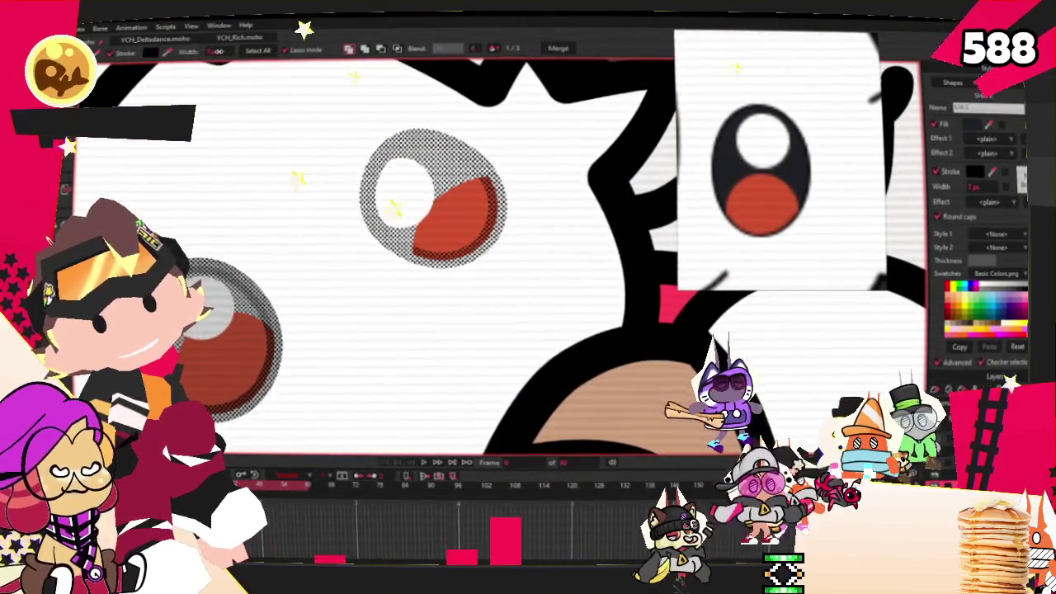
# Step: Select all points of the eye highlight to check its placement
pyautogui.scroll(-3, 371, 256)
pyautogui.scroll(2, 348, 257)
pyautogui.scroll(2, 348, 257)
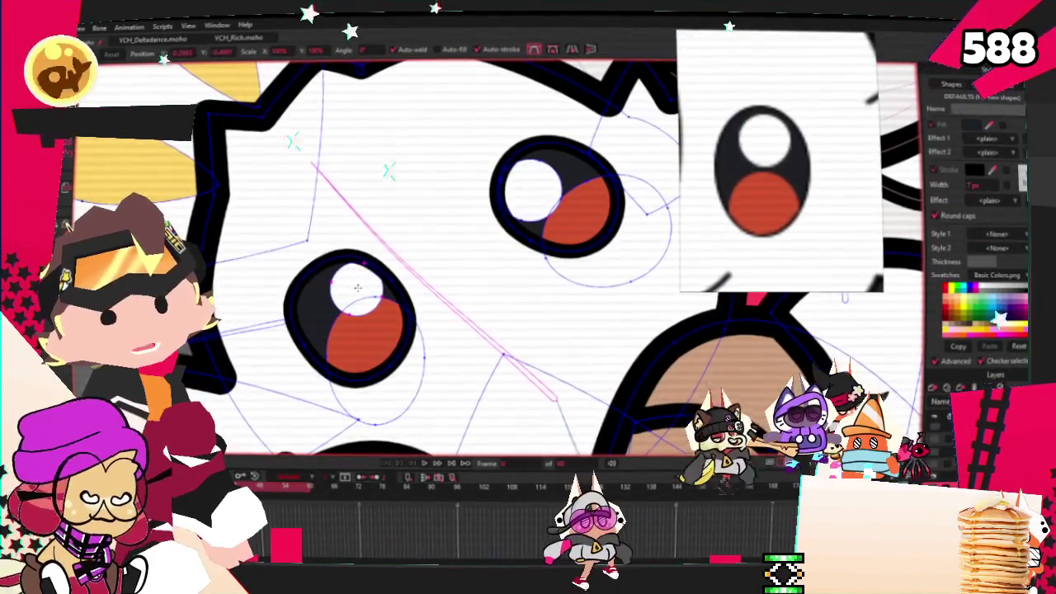
pyautogui.scroll(-1, 357, 287)
pyautogui.scroll(2, 536, 240)
pyautogui.scroll(-1, 512, 219)
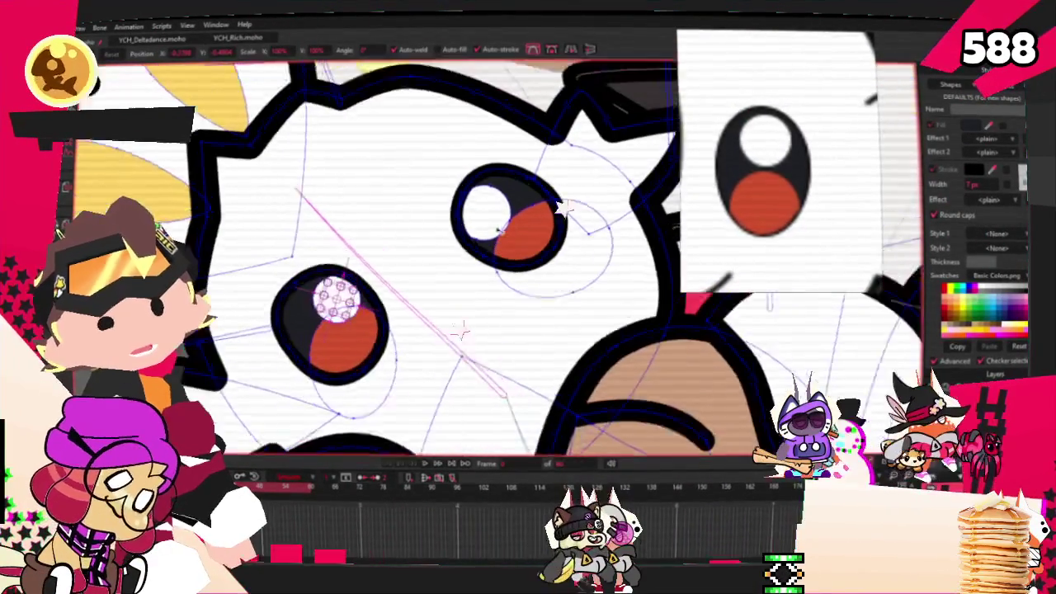
pyautogui.scroll(1, 475, 198)
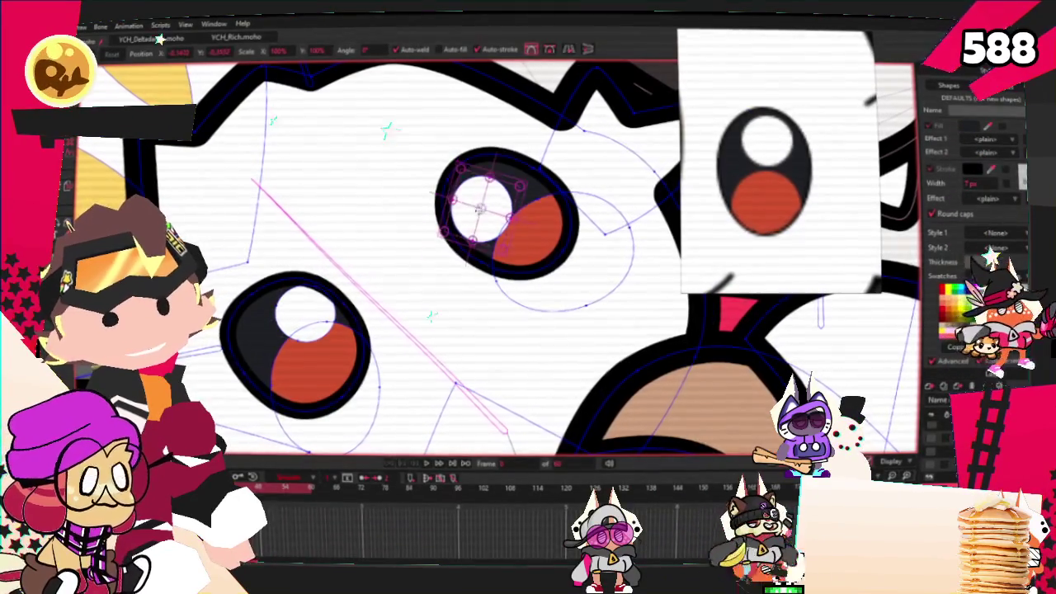
pyautogui.doubleClick(477, 209)
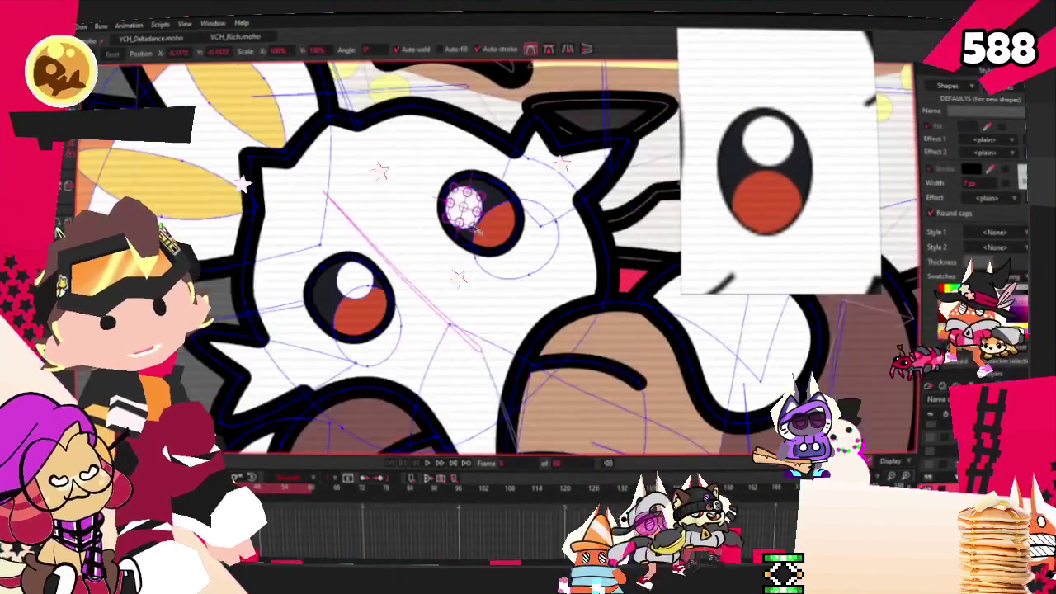
pyautogui.scroll(-1, 520, 251)
pyautogui.scroll(-2, 507, 231)
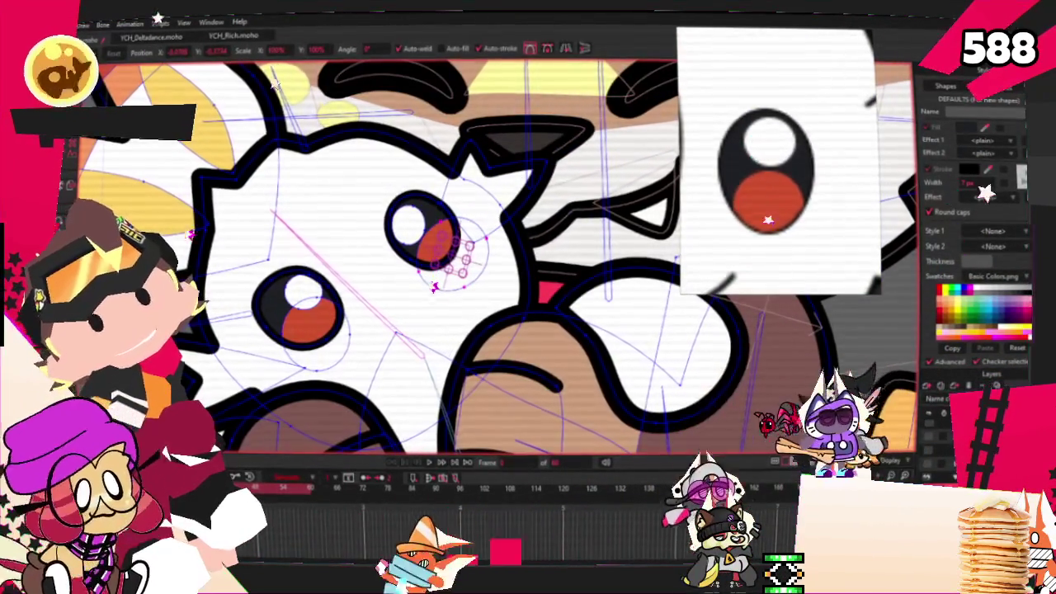
pyautogui.press('g')
pyautogui.click(395, 208)
# Step: Rotate the new yellow band so it runs diagonally between the eyes
pyautogui.scroll(3, 833, 172)
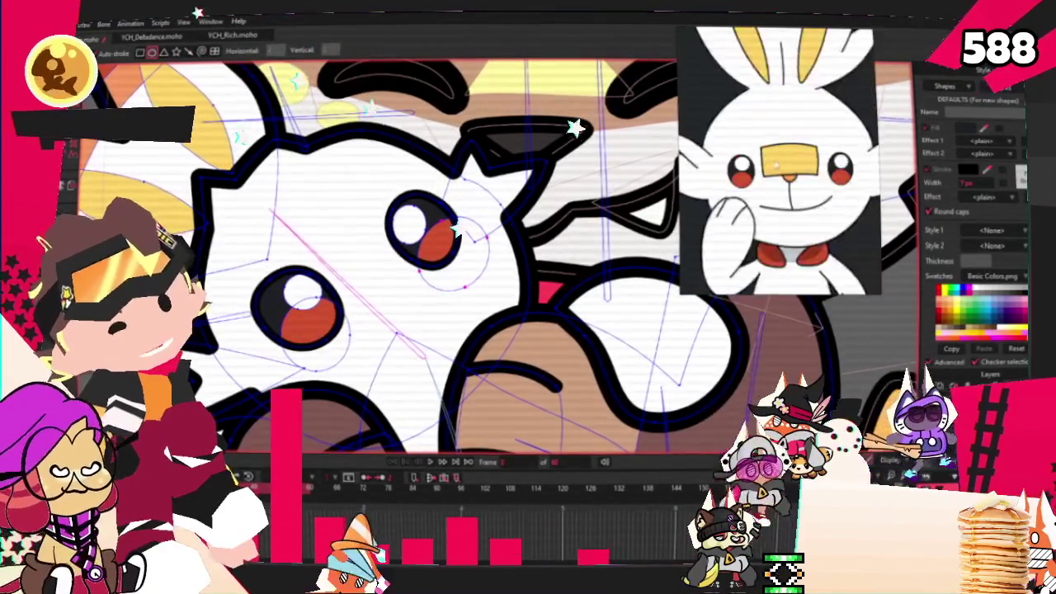
pyautogui.scroll(2, 354, 267)
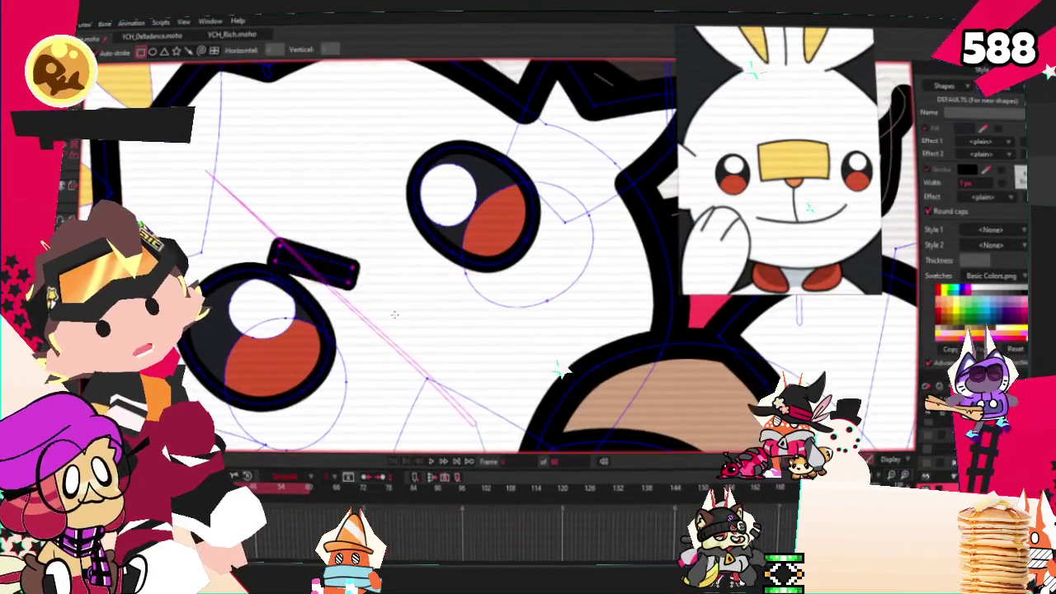
pyautogui.press('g')
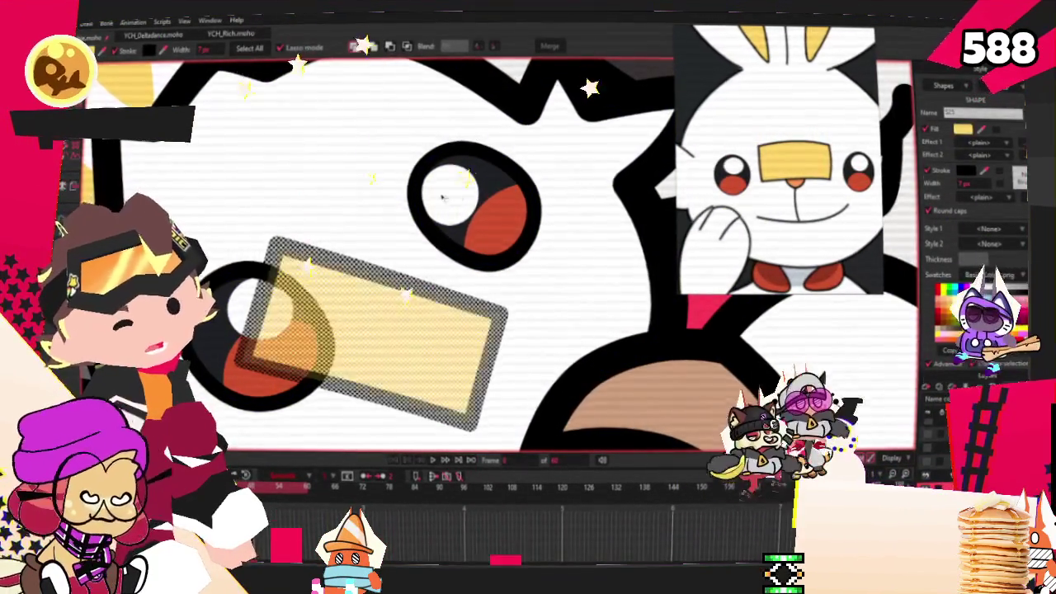
pyautogui.scroll(-2, 457, 196)
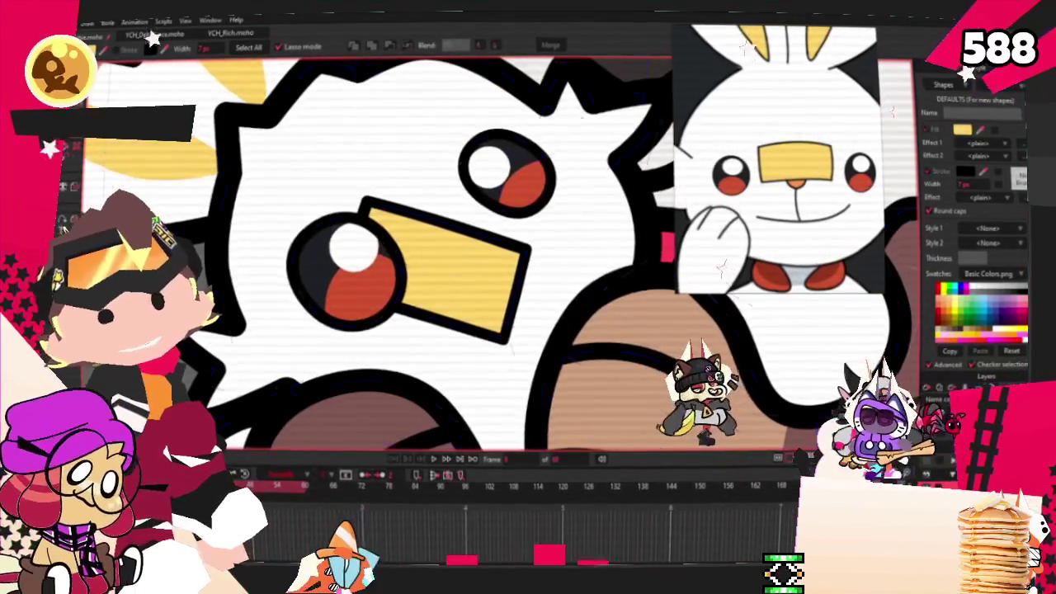
pyautogui.press('t')
pyautogui.moveTo(462, 272)
pyautogui.mouseDown()
pyautogui.moveTo(512, 208)
pyautogui.moveTo(581, 238)
pyautogui.mouseUp()
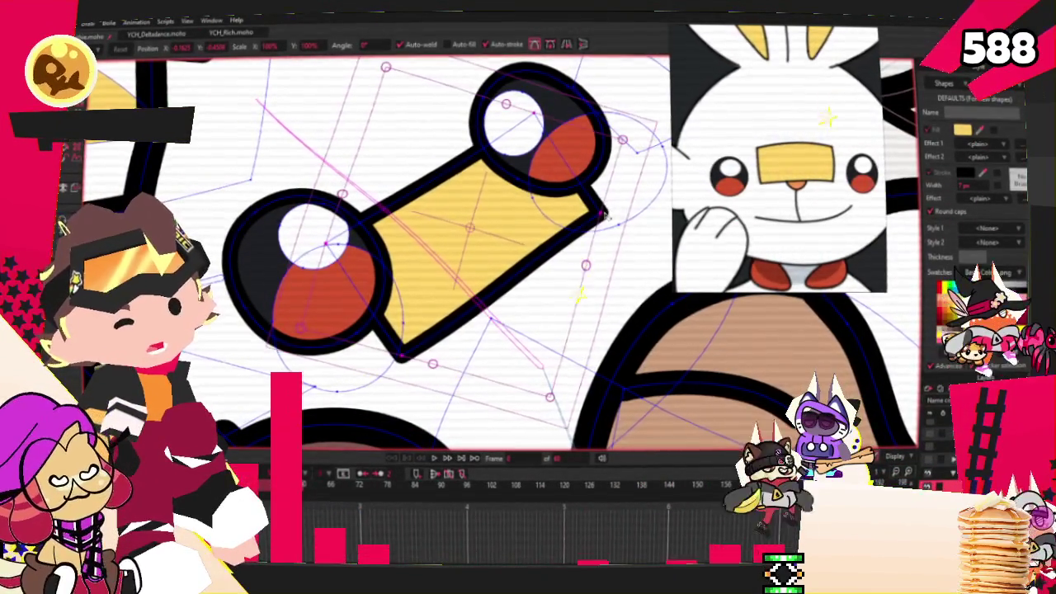
# Step: Shorten the yellow band and tuck both its ends against the eyes
pyautogui.scroll(-3, 455, 217)
pyautogui.scroll(3, 432, 186)
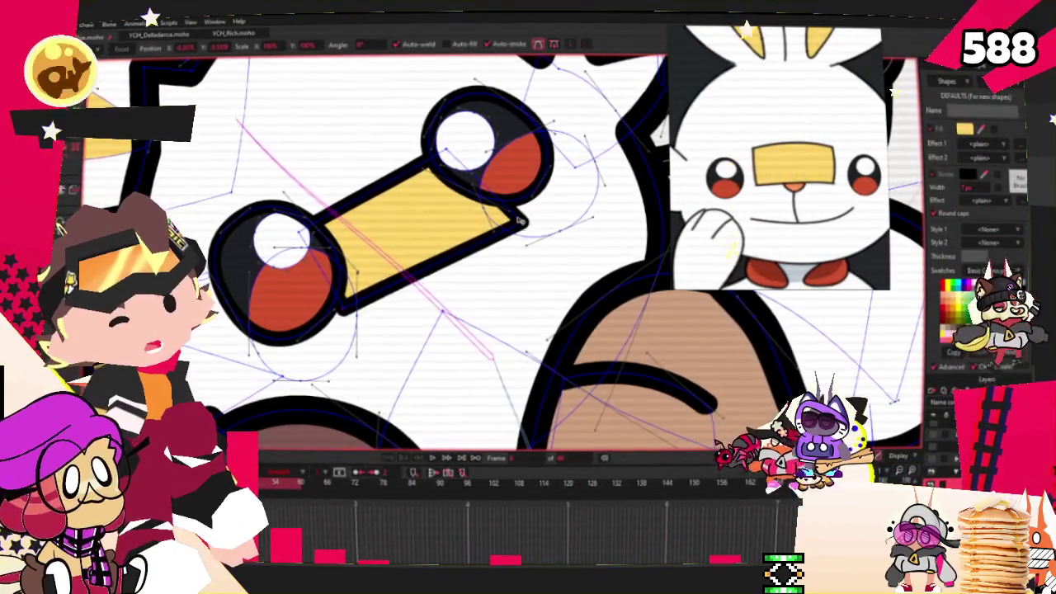
pyautogui.moveTo(522, 221); pyautogui.dragTo(479, 226)
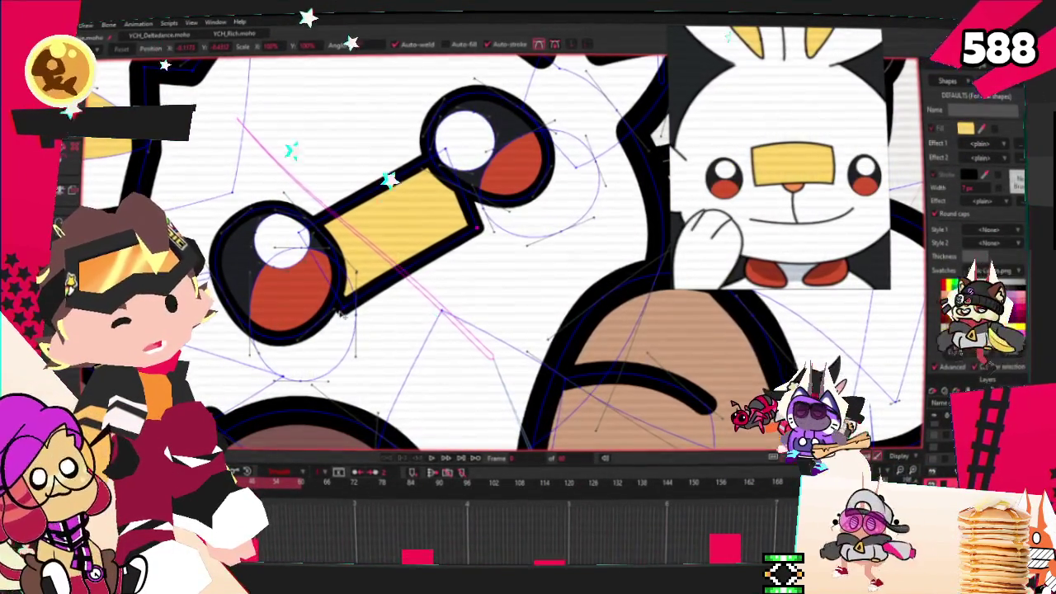
pyautogui.moveTo(456, 165)
pyautogui.mouseDown()
pyautogui.moveTo(520, 194)
pyautogui.moveTo(505, 223)
pyautogui.mouseUp()
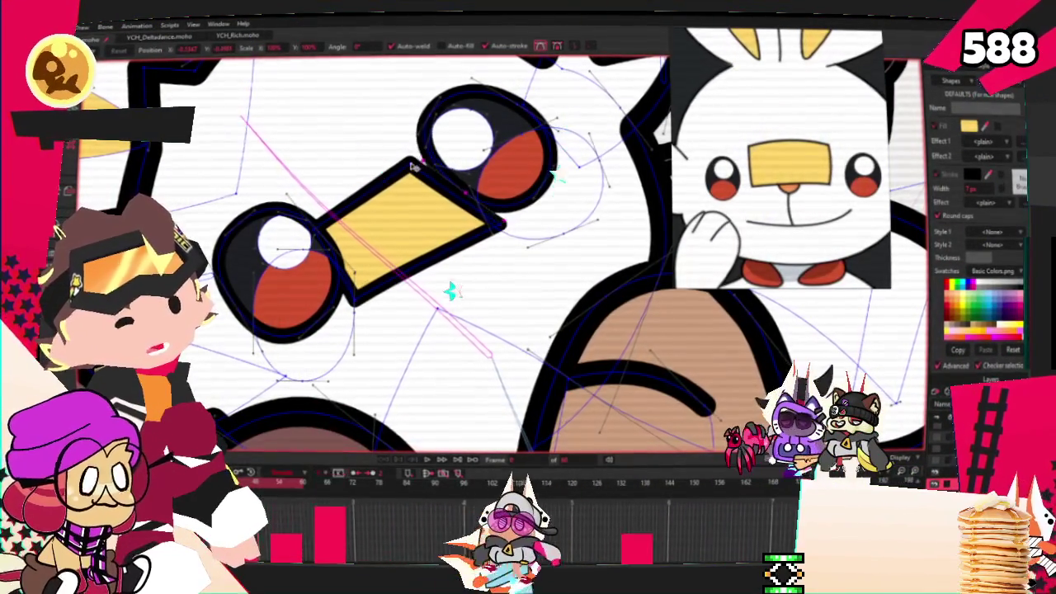
pyautogui.moveTo(413, 167); pyautogui.dragTo(460, 213)
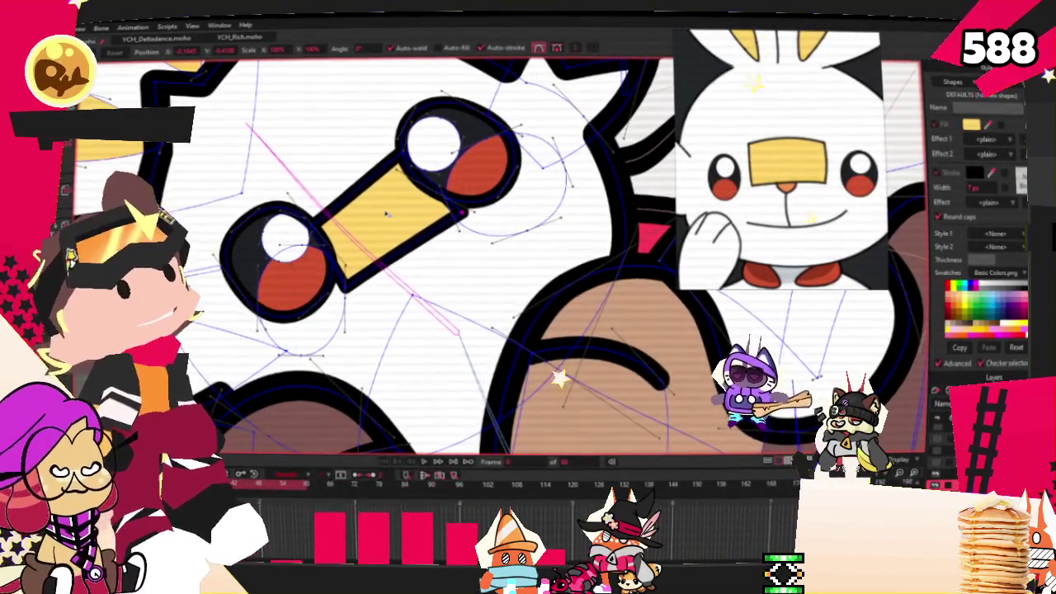
# Step: Draw a second yellow bar below the left eye
pyautogui.press('r')
pyautogui.moveTo(280, 285); pyautogui.dragTo(491, 354)
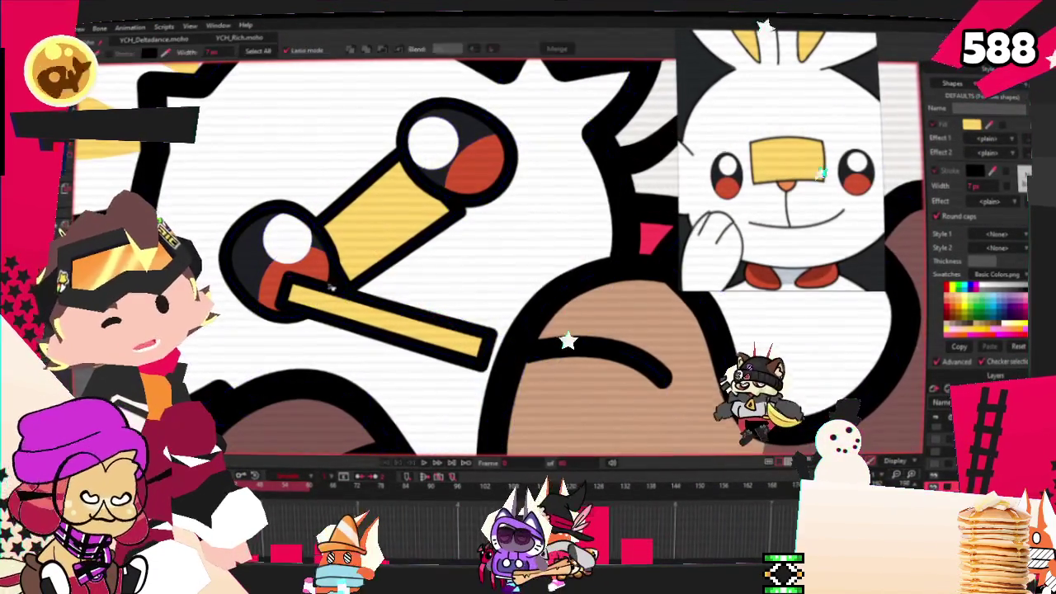
pyautogui.press('q')
pyautogui.scroll(-1, 338, 364)
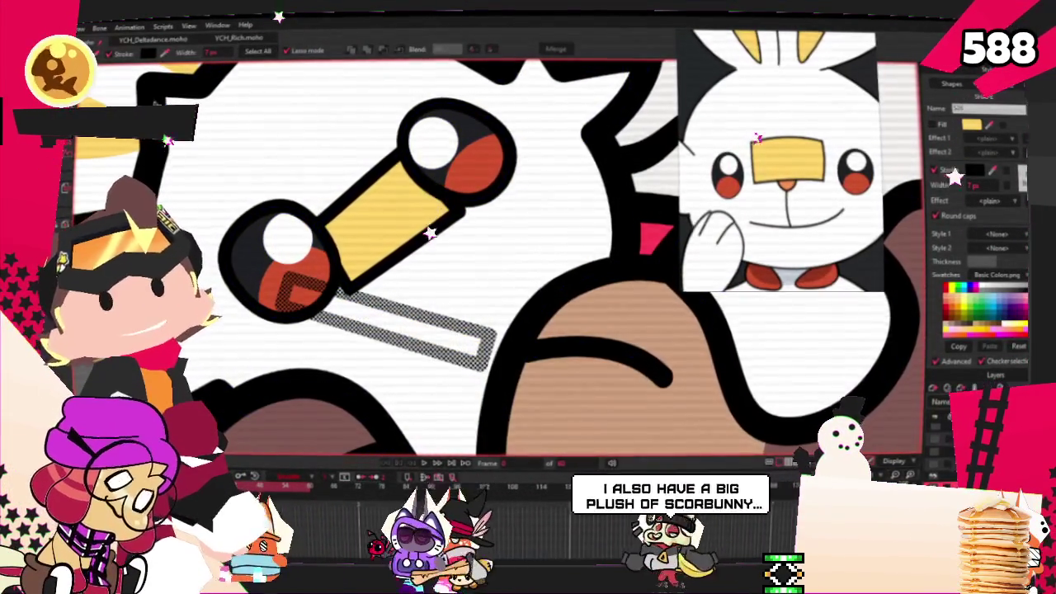
pyautogui.scroll(-1, 338, 364)
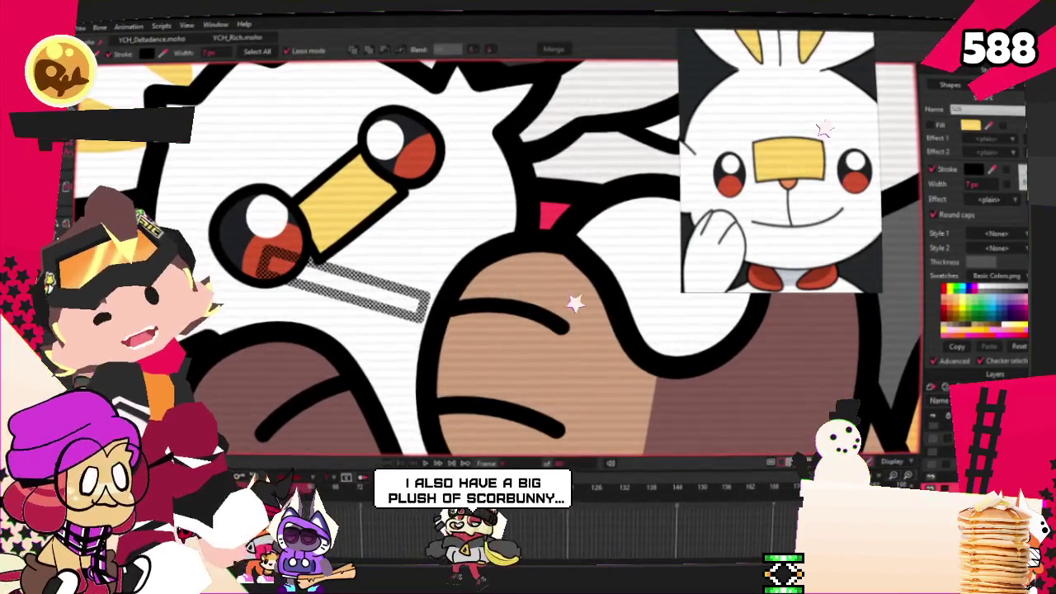
pyautogui.press('t')
pyautogui.scroll(2, 314, 280)
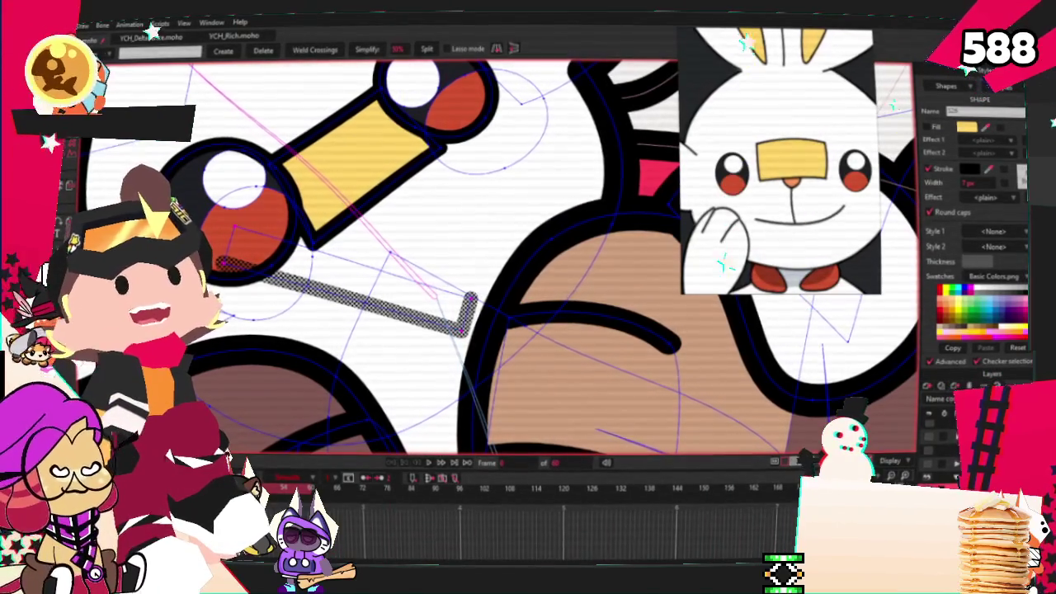
pyautogui.scroll(2, 459, 345)
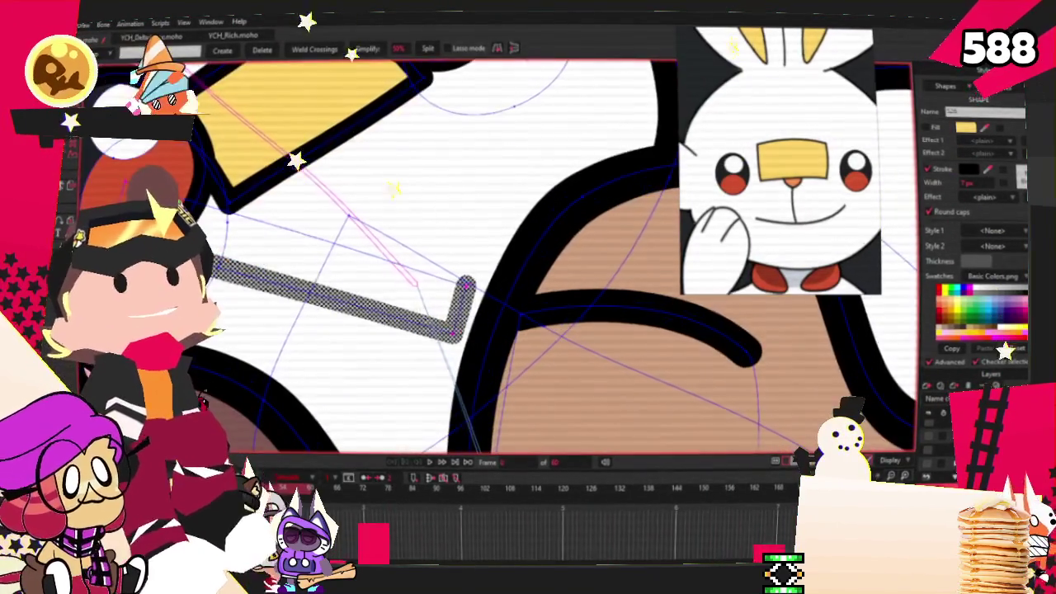
# Step: Round the black stroke's sharp corner and pull its hooked end left
pyautogui.press('c')
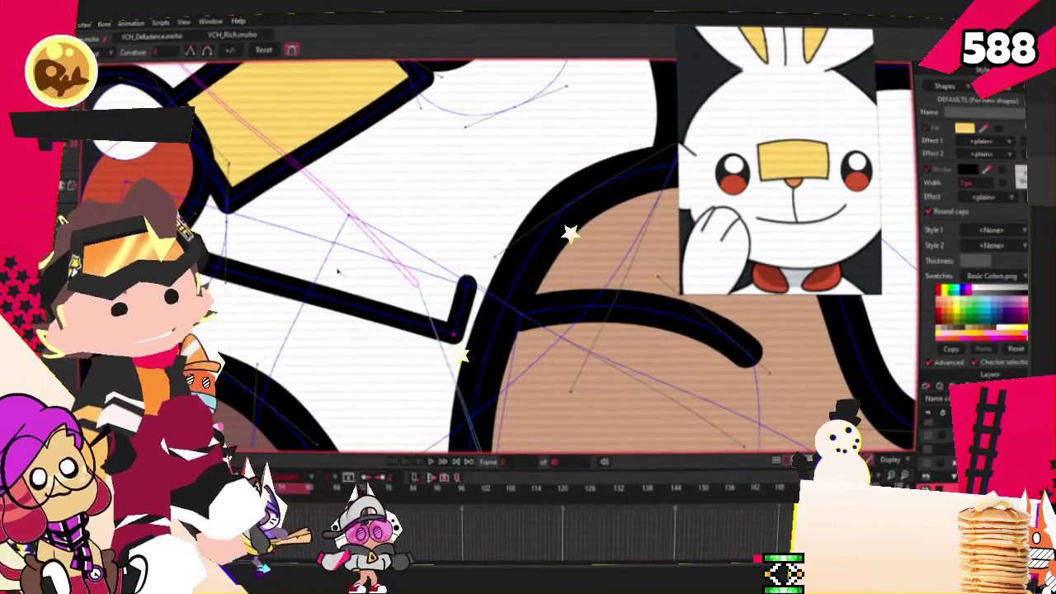
pyautogui.moveTo(520, 319); pyautogui.dragTo(495, 322)
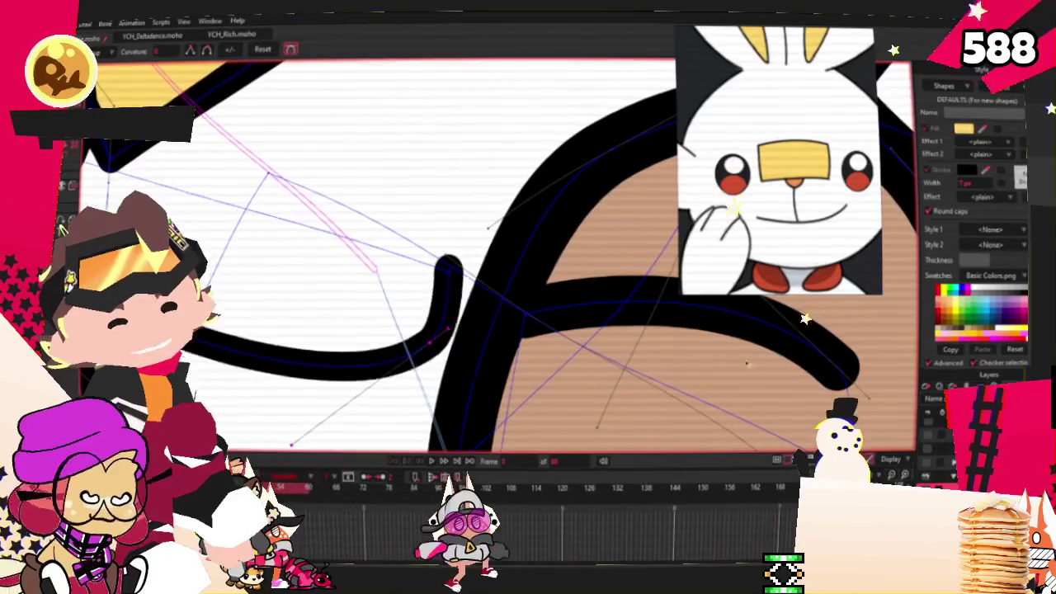
pyautogui.scroll(-2, 487, 240)
pyautogui.press('t')
pyautogui.moveTo(458, 252); pyautogui.dragTo(281, 281)
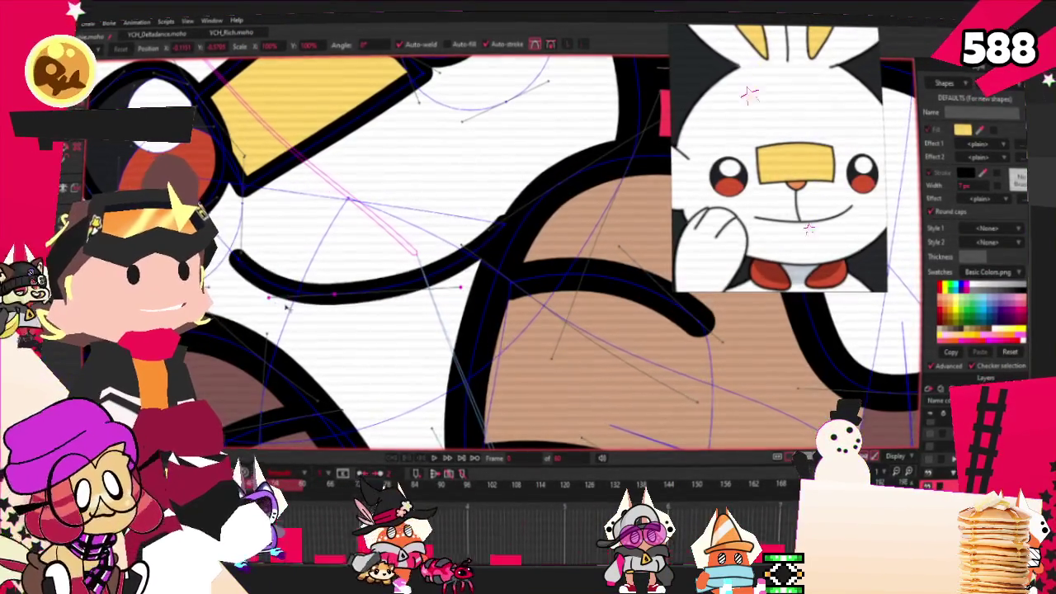
# Step: Shift the mouth stroke up-left, curl its end upward, and deselect it
pyautogui.moveTo(392, 292); pyautogui.dragTo(370, 283)
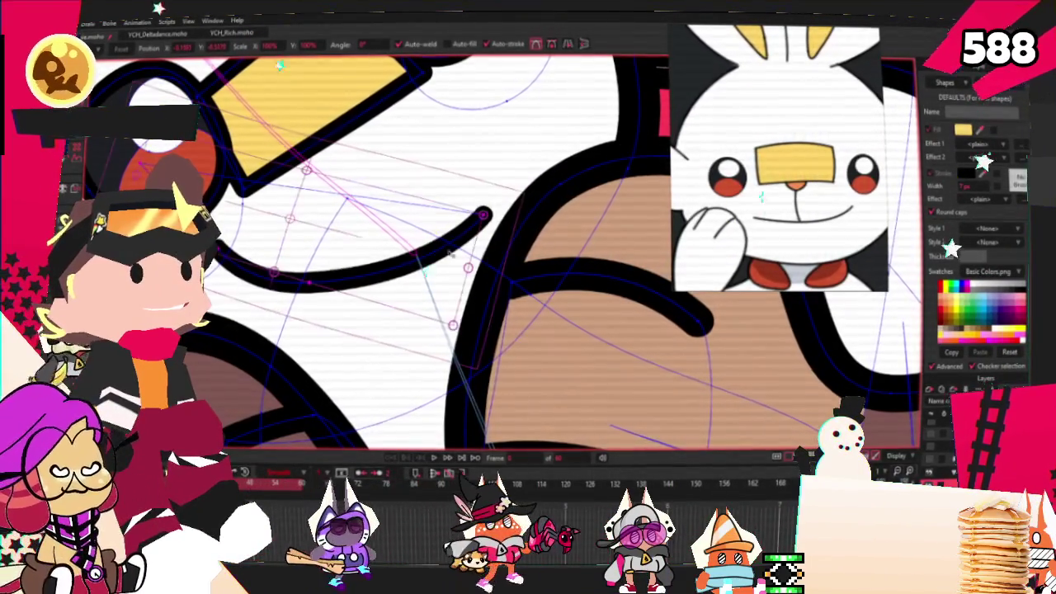
pyautogui.moveTo(462, 275); pyautogui.dragTo(347, 180)
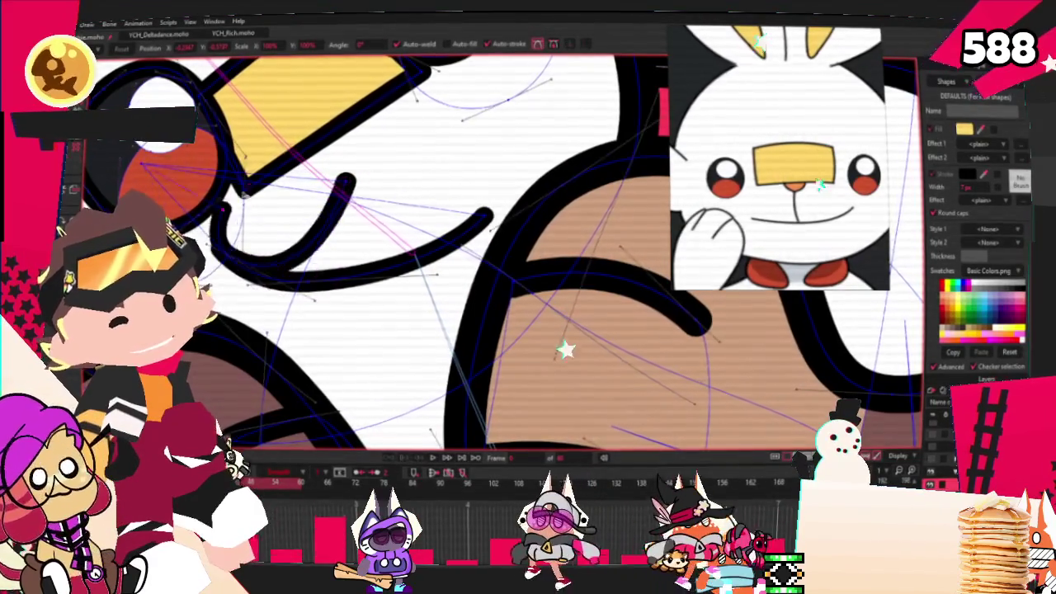
pyautogui.click(244, 265)
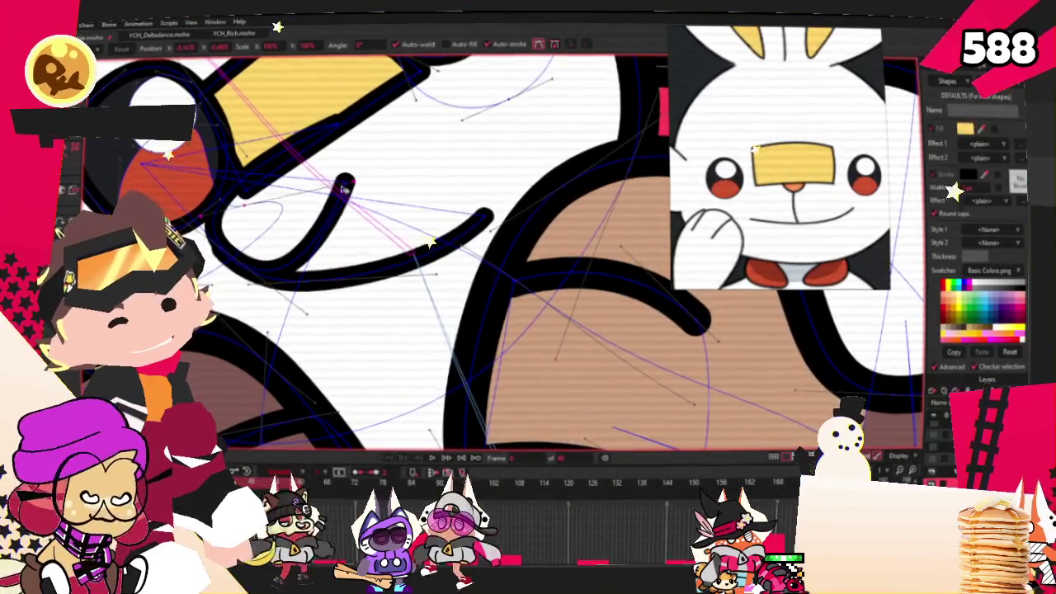
pyautogui.scroll(3, 255, 258)
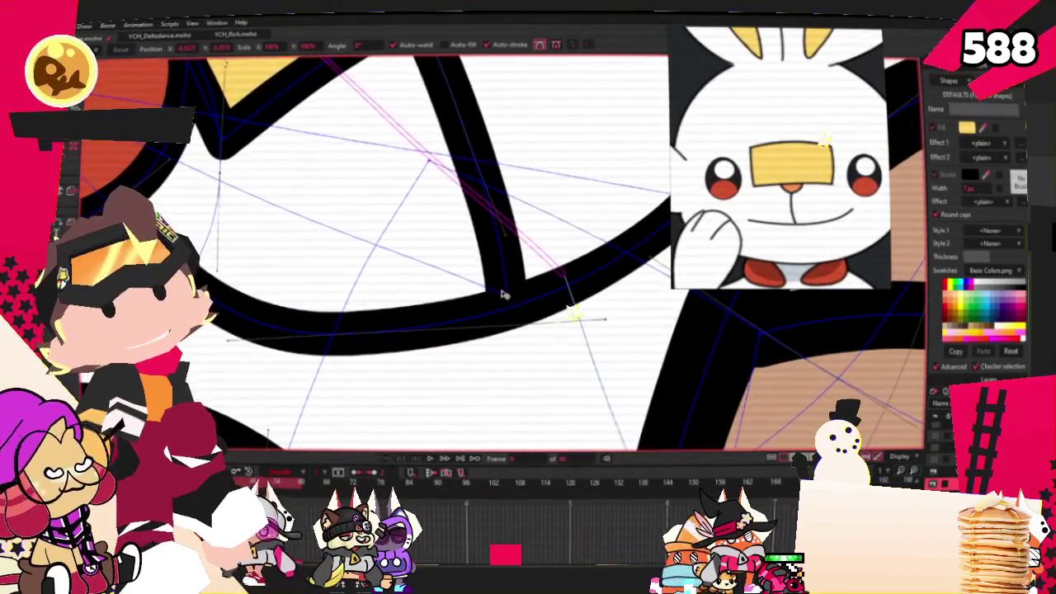
pyautogui.scroll(-4, 503, 295)
pyautogui.scroll(5, 445, 218)
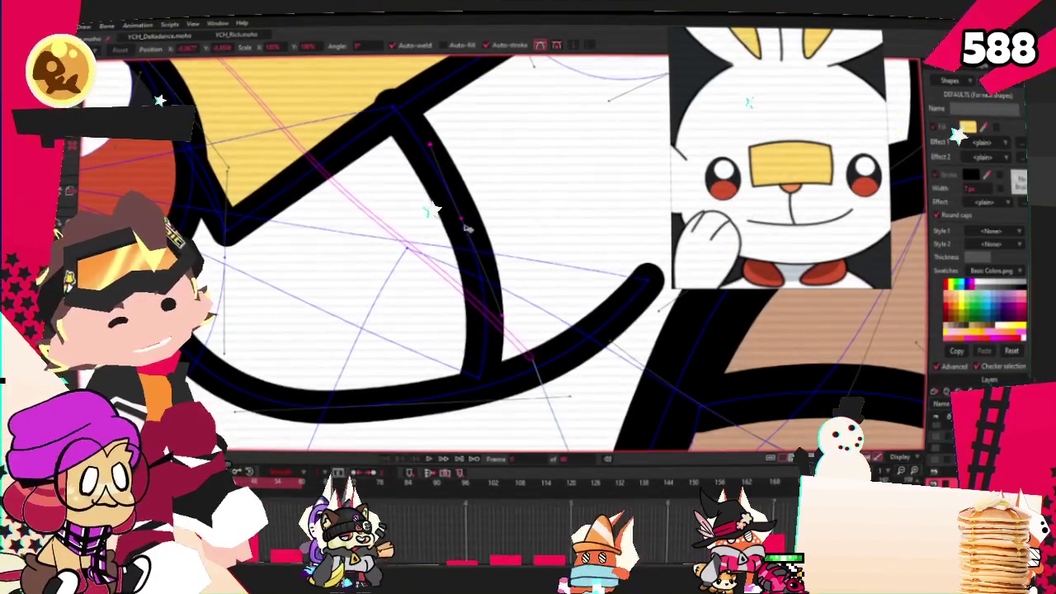
pyautogui.scroll(-2, 513, 317)
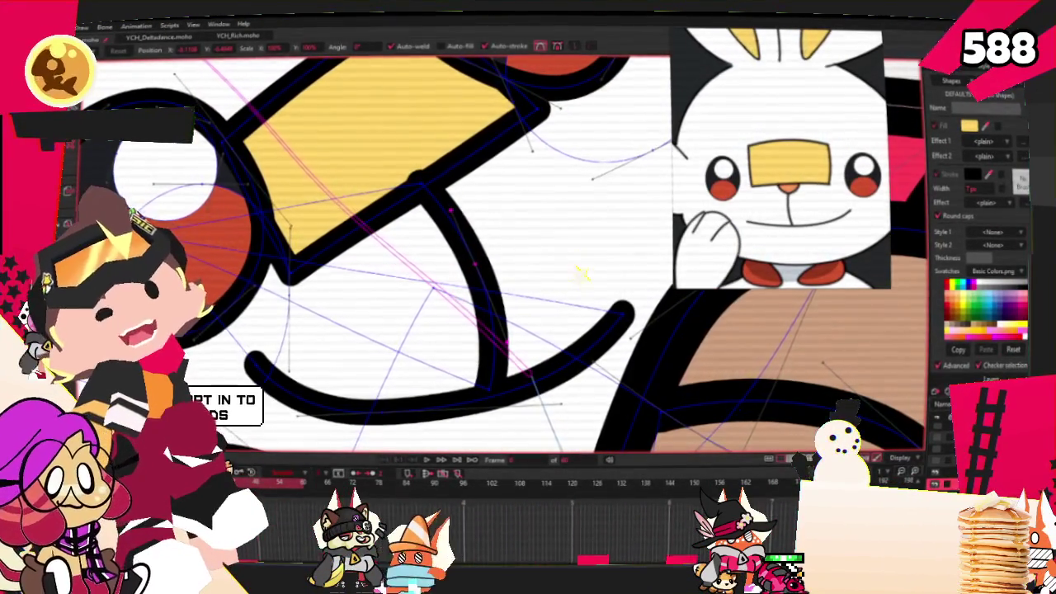
pyautogui.scroll(-2, 489, 235)
pyautogui.scroll(-2, 429, 248)
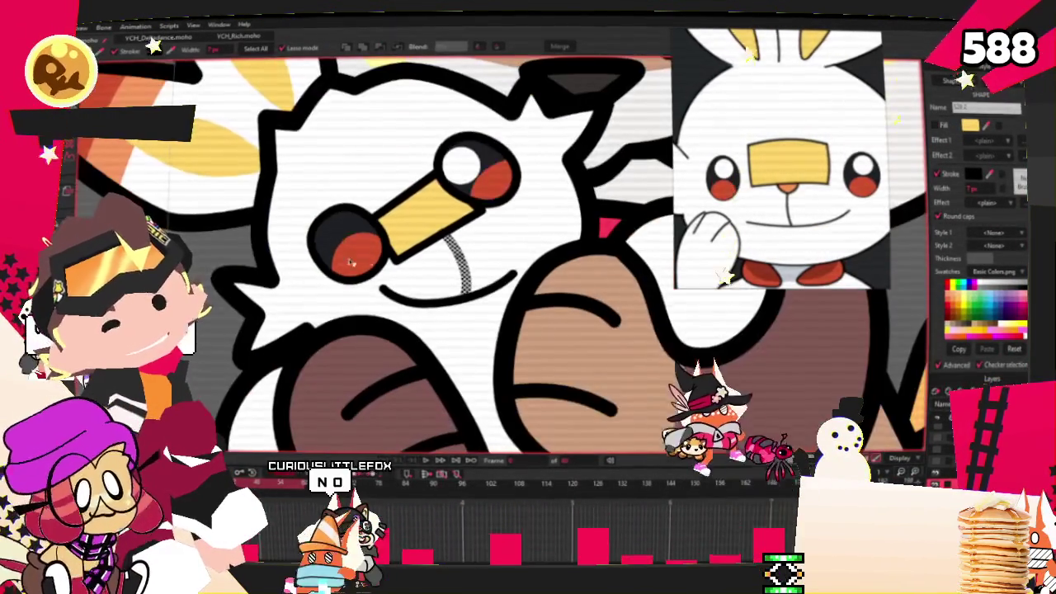
pyautogui.scroll(-3, 351, 262)
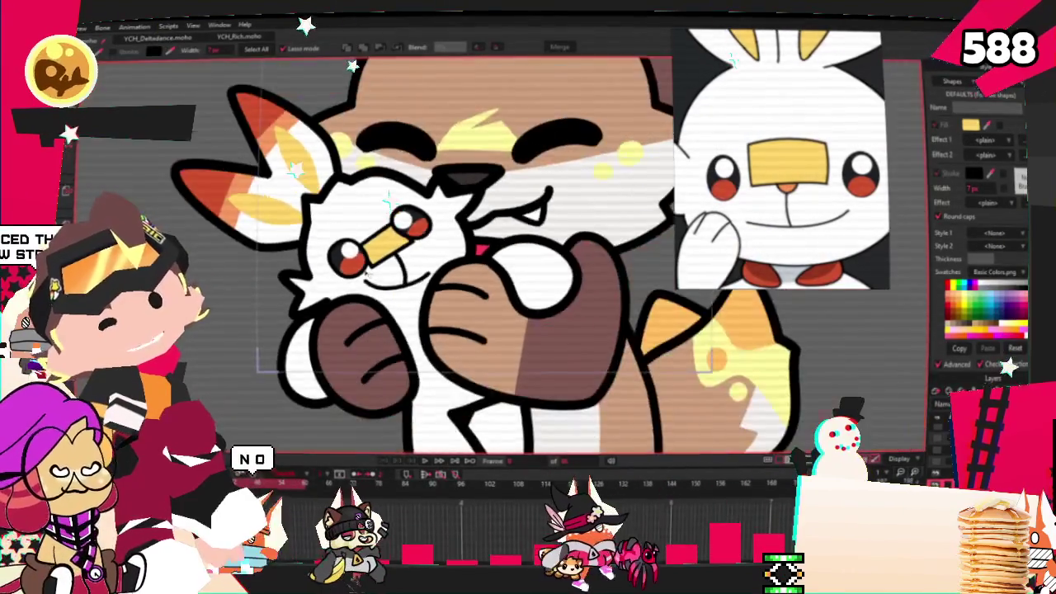
# Step: Draw a small yellow filled shape at the nose band's corner
pyautogui.scroll(2, 484, 231)
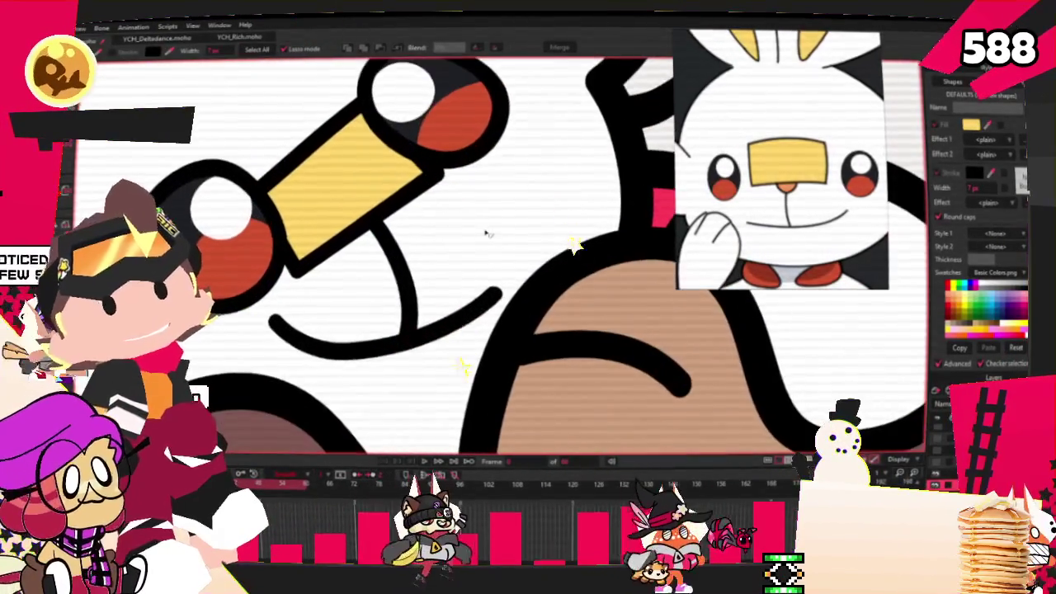
pyautogui.scroll(2, 487, 224)
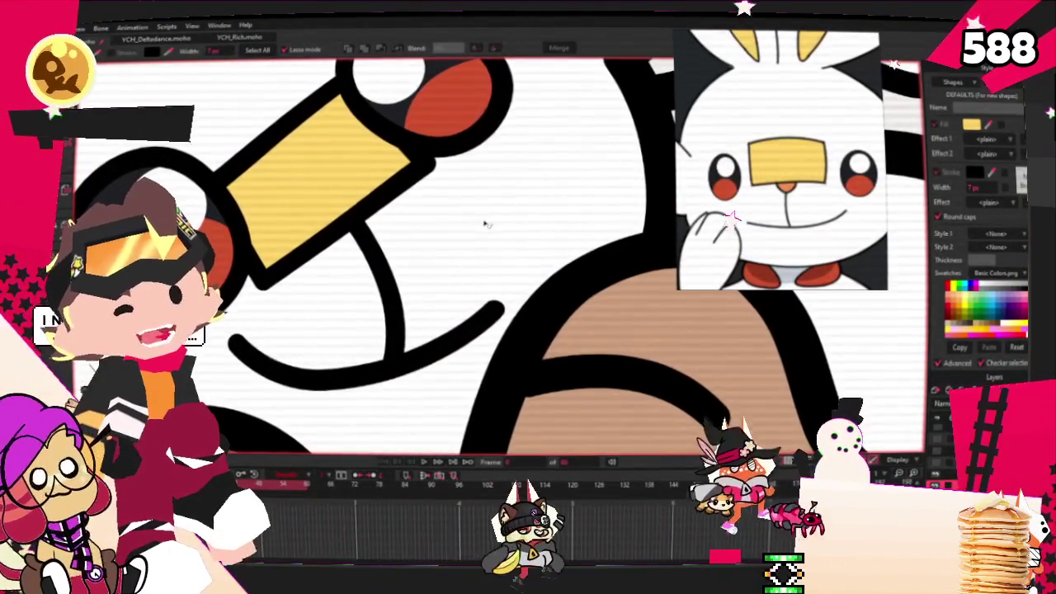
pyautogui.press('r')
pyautogui.scroll(1, 388, 218)
pyautogui.scroll(1, 408, 234)
pyautogui.scroll(1, 427, 249)
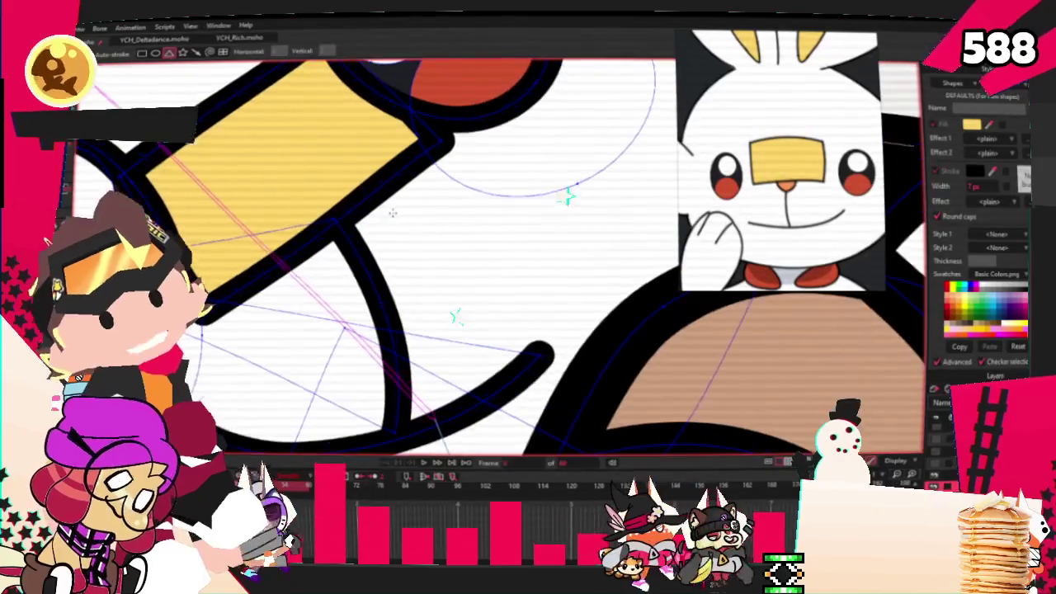
pyautogui.moveTo(352, 201); pyautogui.dragTo(370, 281)
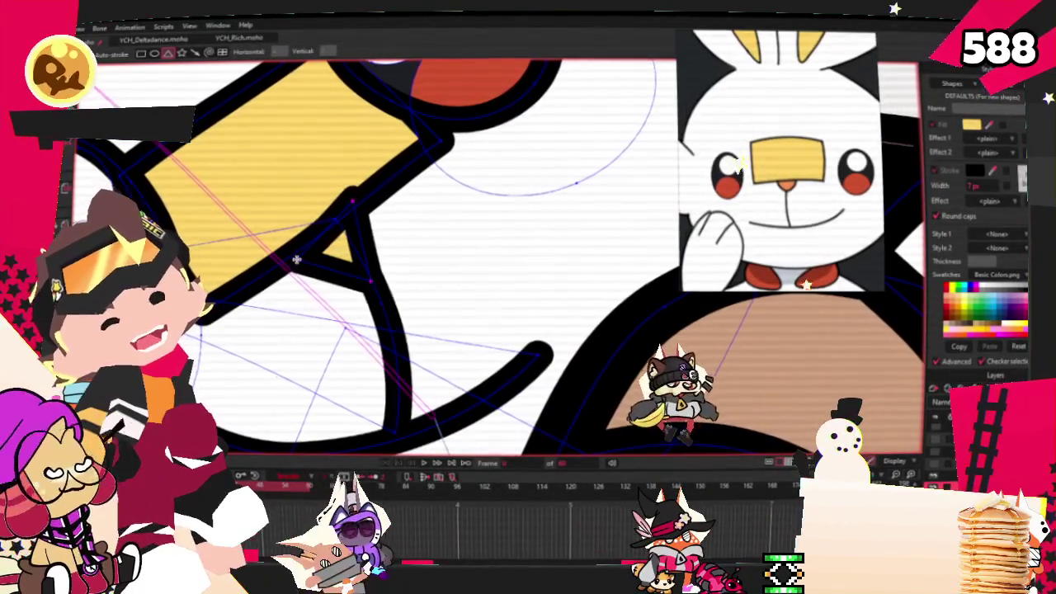
# Step: Shift the new shape's points to the right to fill the gap
pyautogui.press('t')
pyautogui.scroll(1, 347, 200)
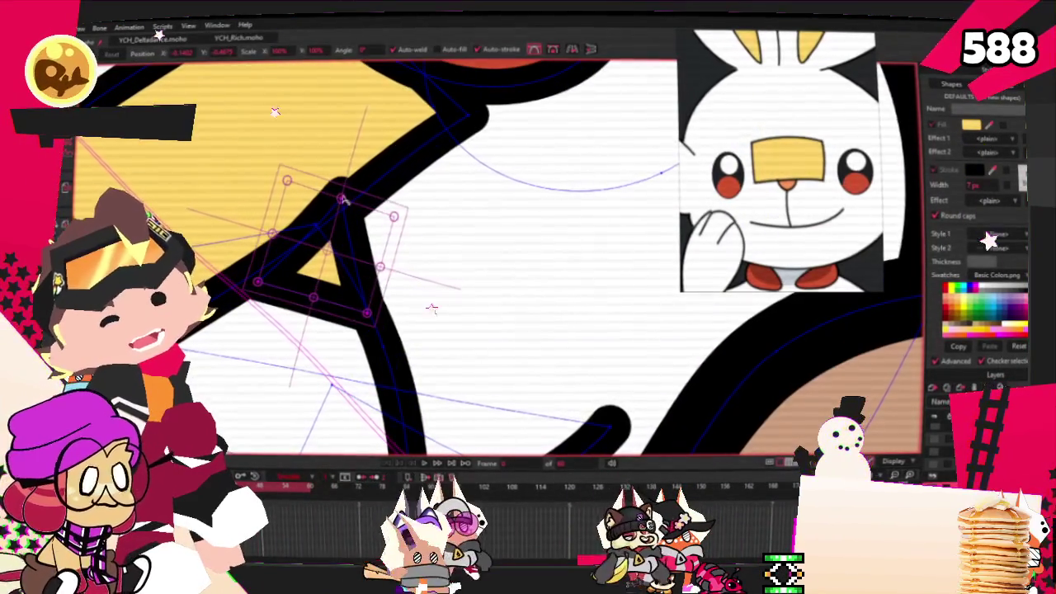
pyautogui.moveTo(344, 201); pyautogui.dragTo(367, 202)
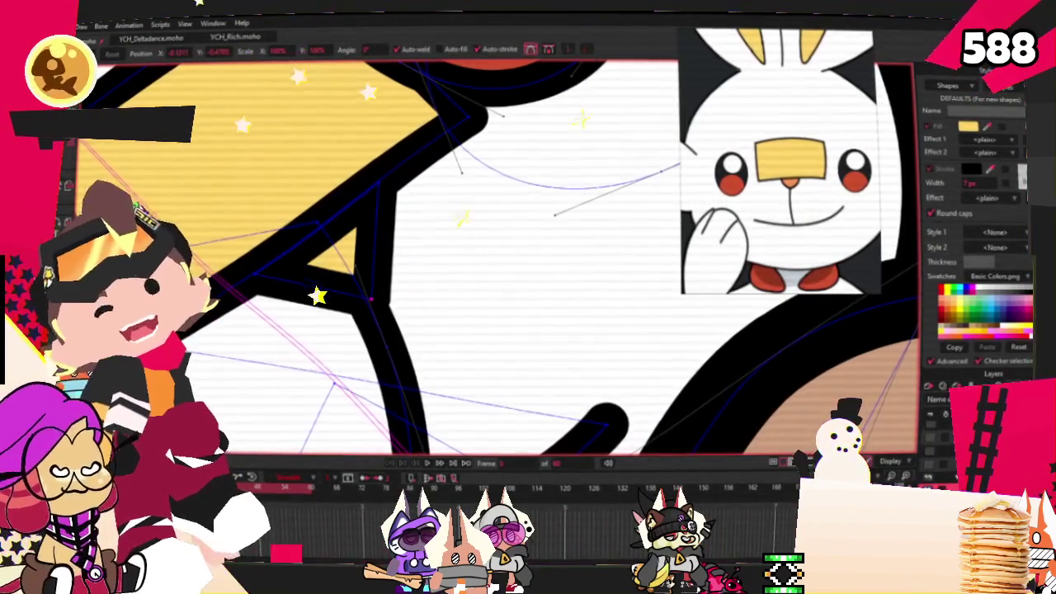
pyautogui.press('c')
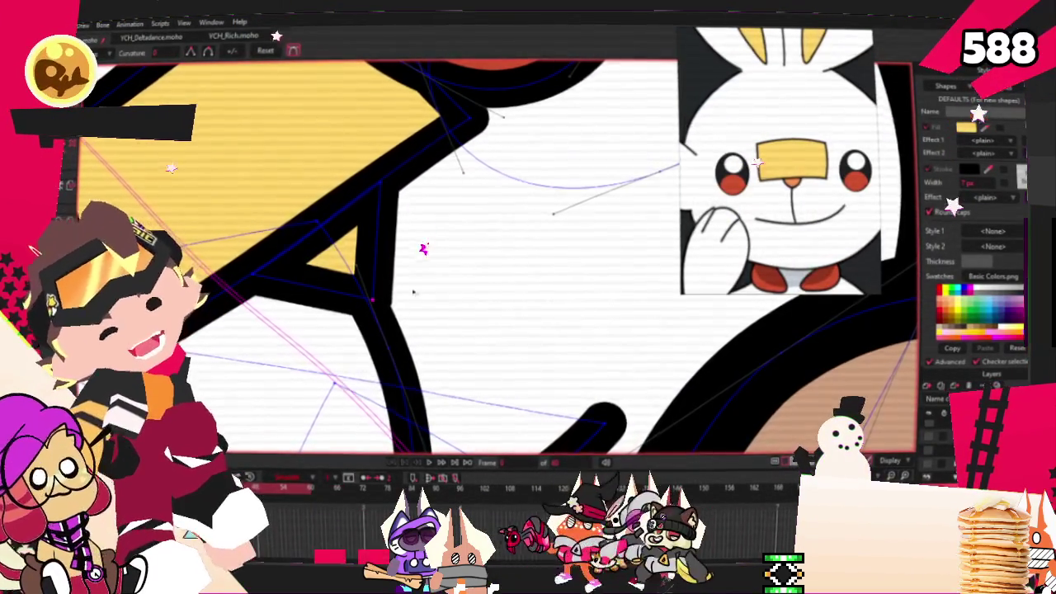
pyautogui.scroll(3, 413, 282)
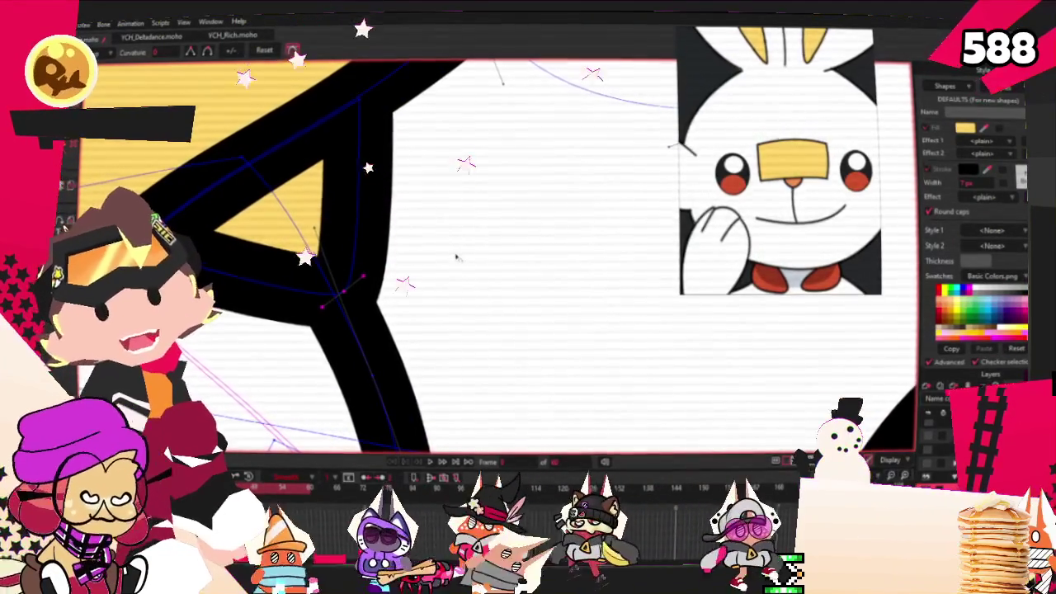
# Step: Select the new shape to check its yellow fill
pyautogui.press('q')
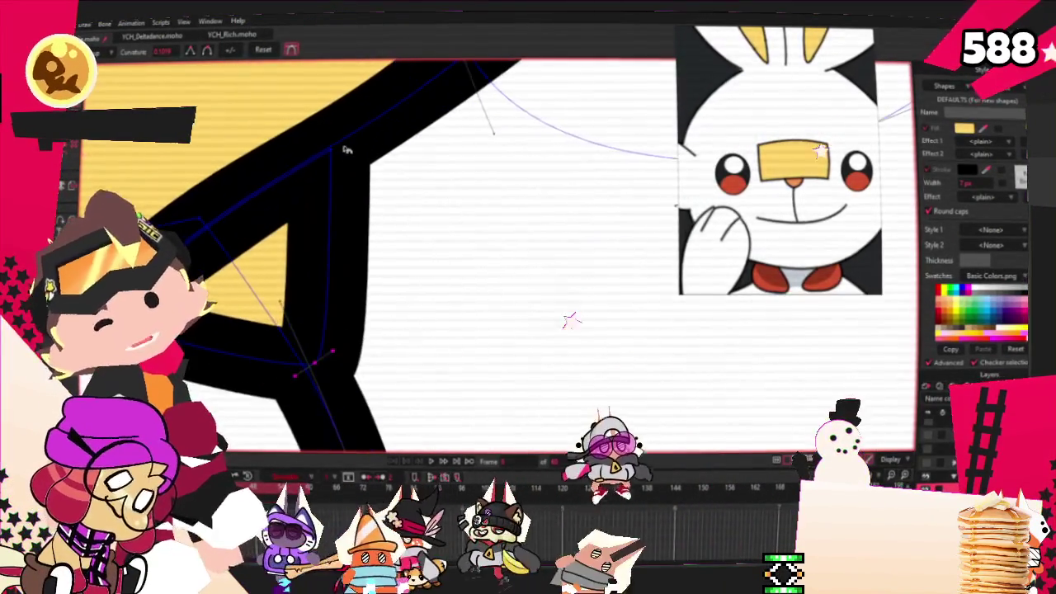
pyautogui.click(347, 259)
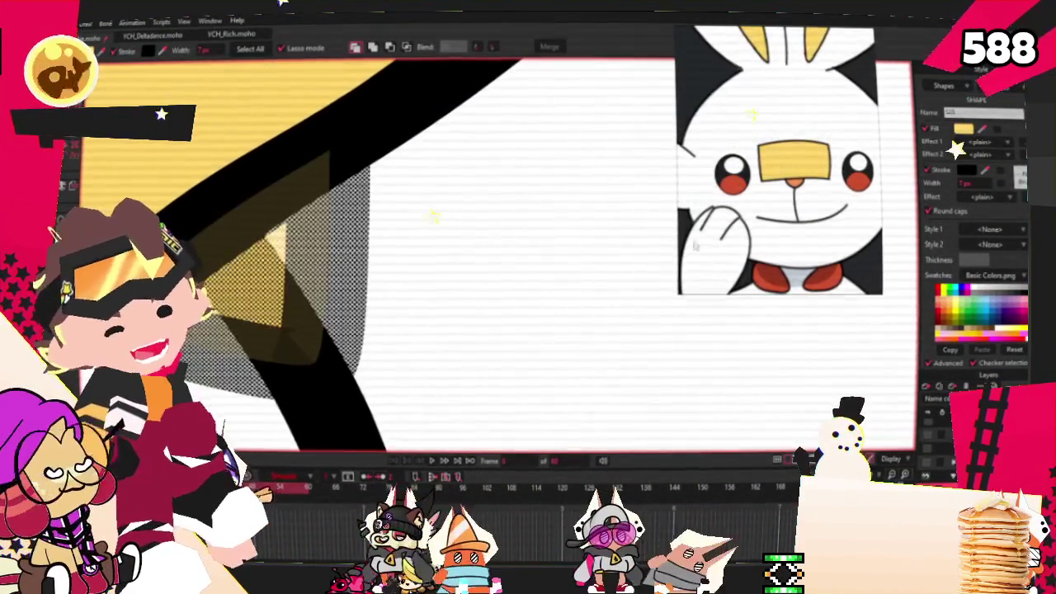
pyautogui.scroll(3, 819, 177)
pyautogui.scroll(-2, 820, 178)
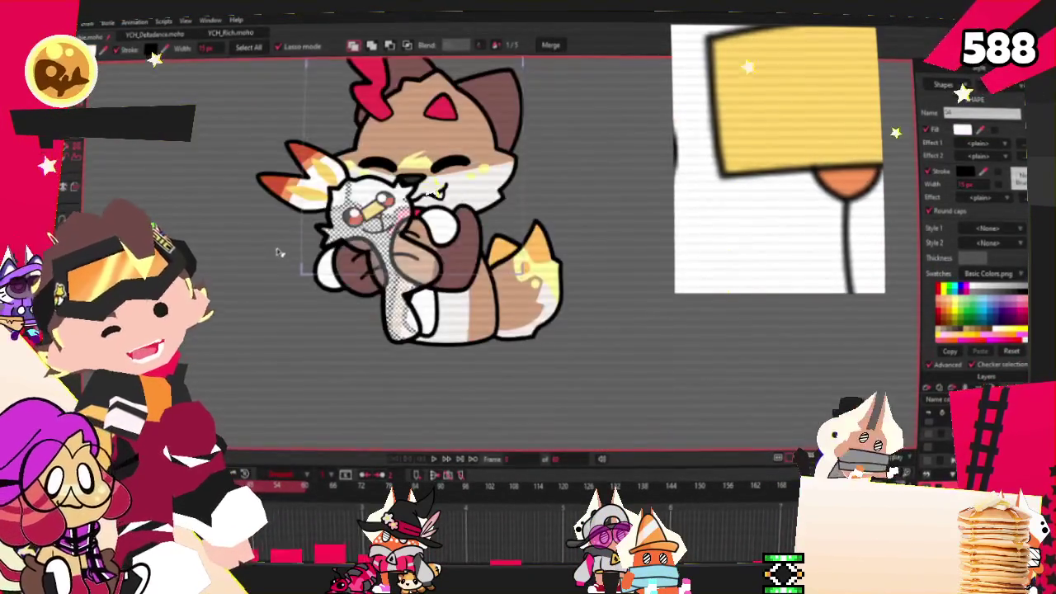
pyautogui.scroll(-3, 776, 157)
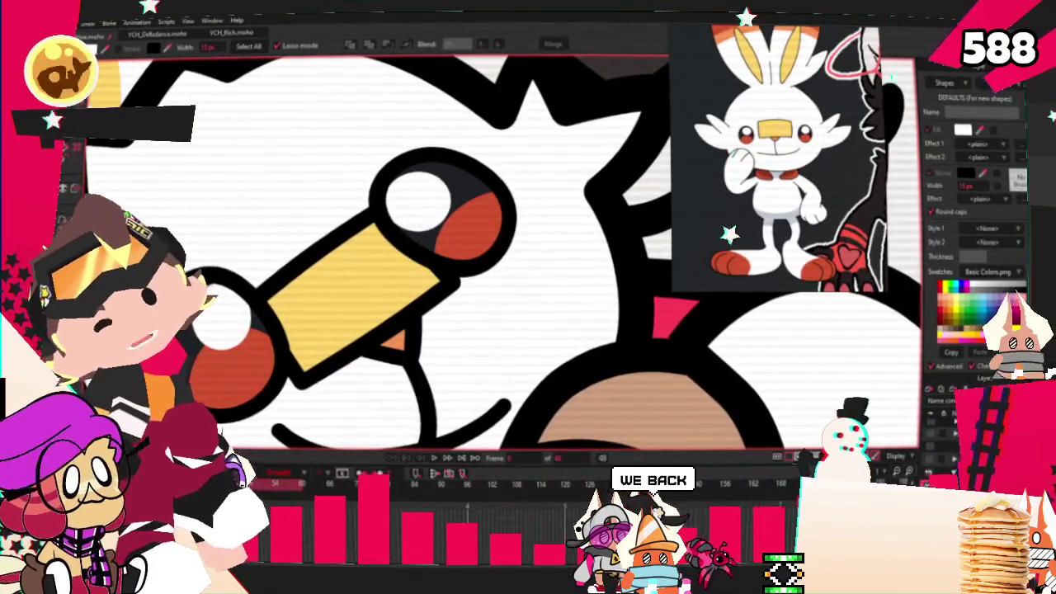
pyautogui.moveTo(428, 201); pyautogui.dragTo(397, 231)
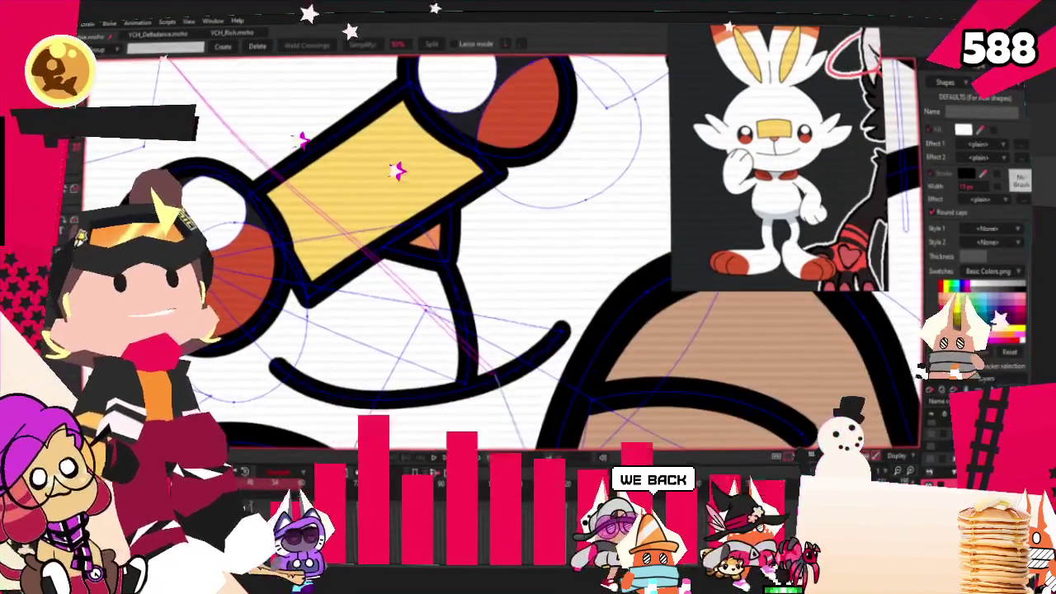
pyautogui.scroll(-2, 583, 264)
pyautogui.scroll(-2, 583, 264)
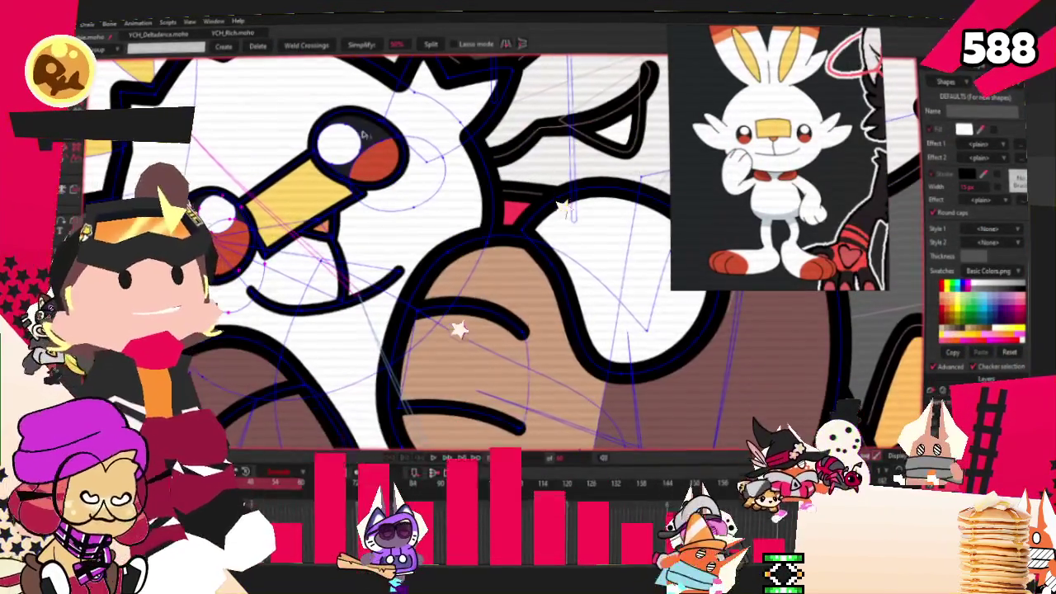
pyautogui.scroll(2, 582, 264)
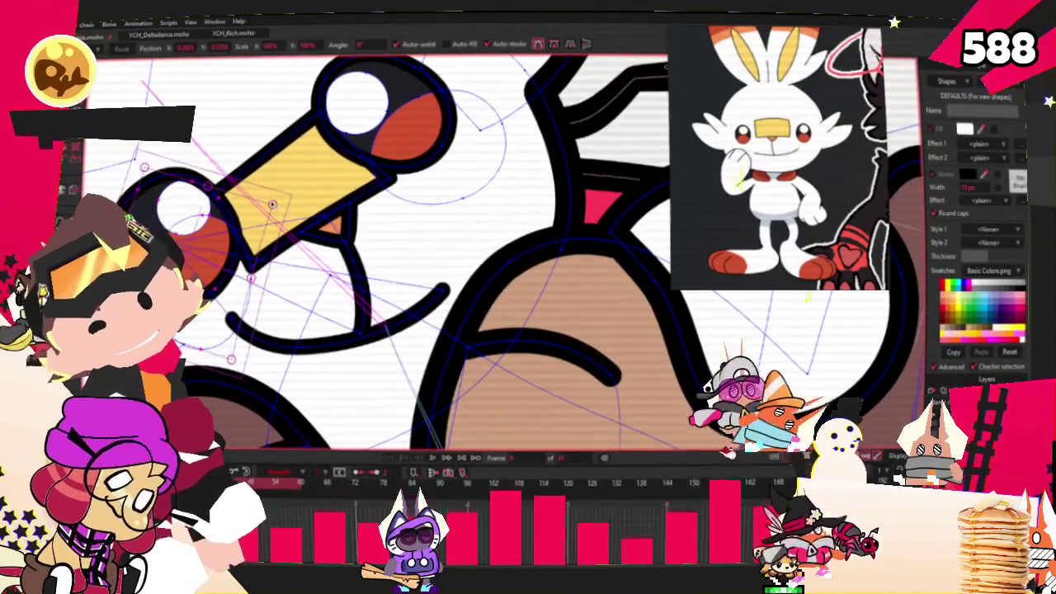
pyautogui.press('t')
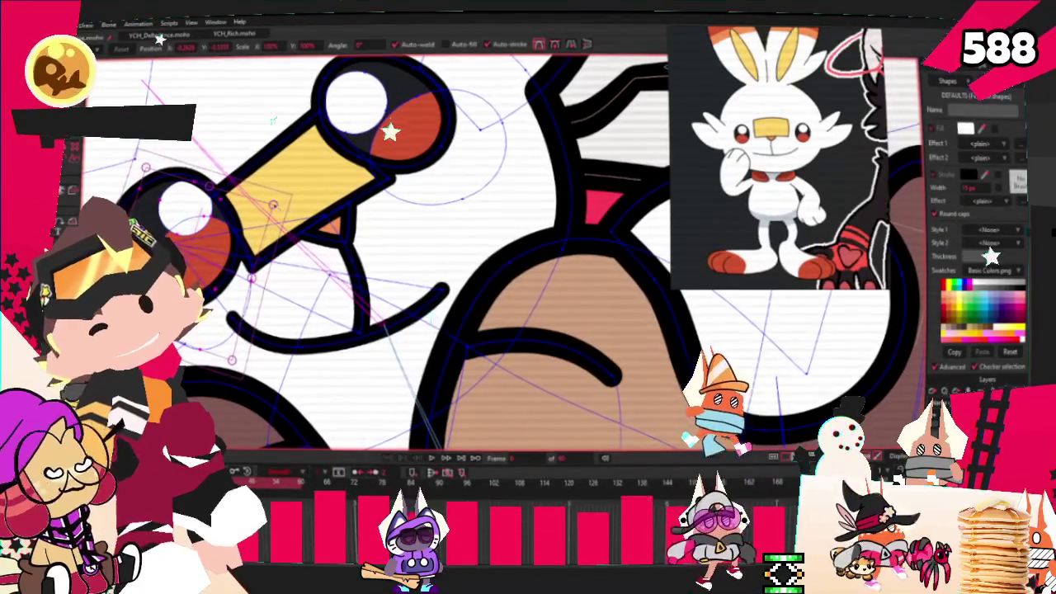
pyautogui.scroll(-1, 327, 166)
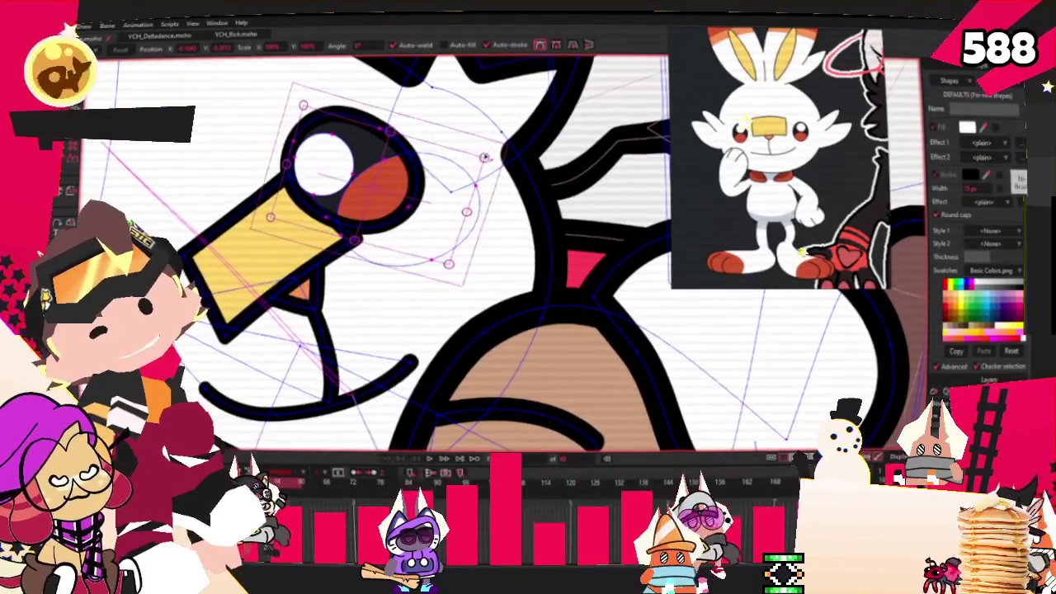
# Step: Shrink the selected upper eye and nose band in two scaling passes
pyautogui.moveTo(408, 186); pyautogui.dragTo(430, 239)
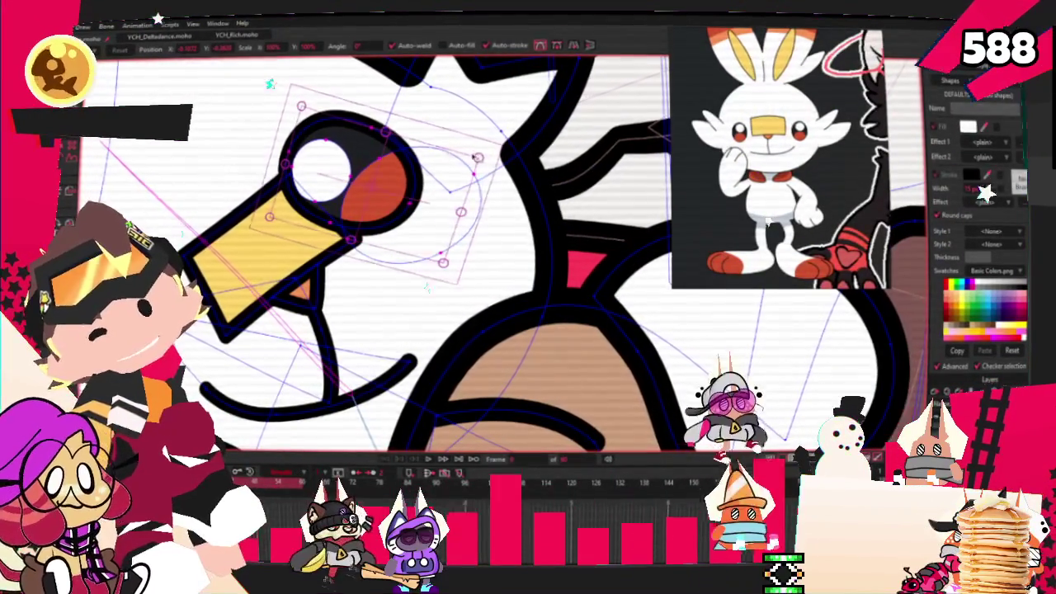
pyautogui.press('t')
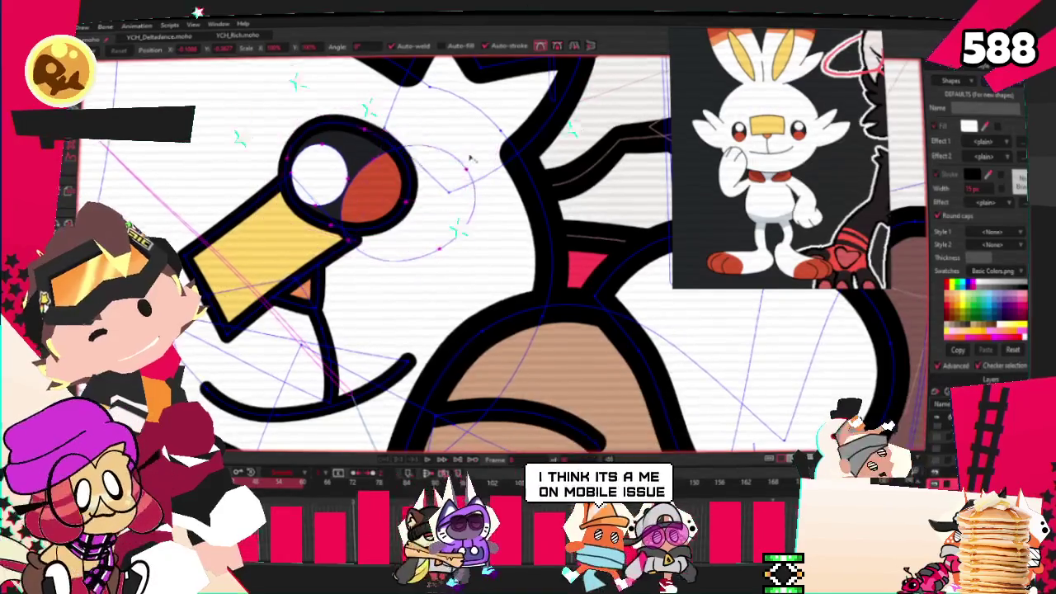
pyautogui.moveTo(473, 159); pyautogui.dragTo(405, 187)
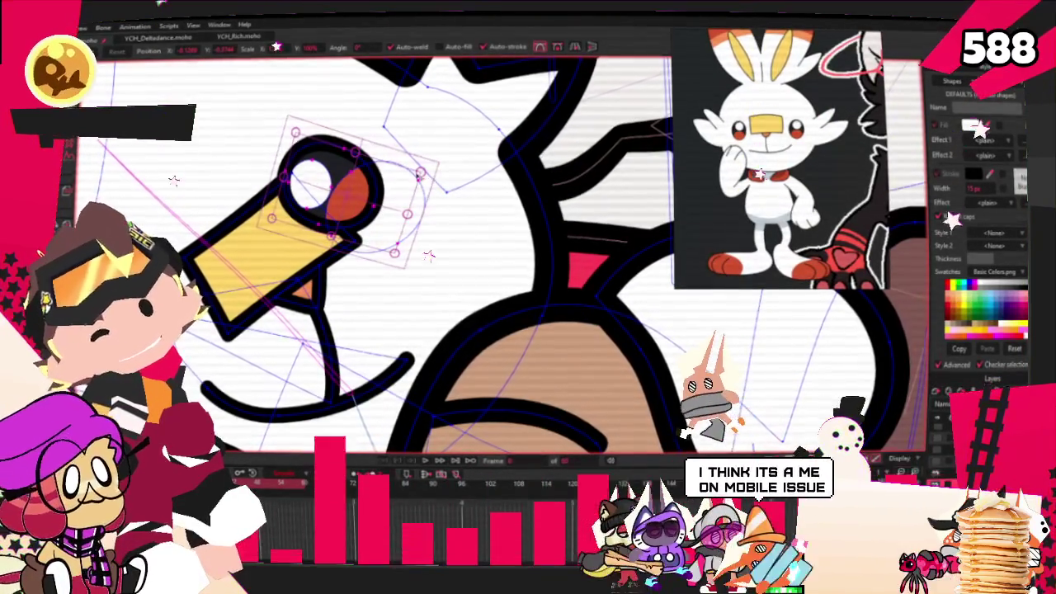
# Step: Move the eye up and right, separating it from the nose band
pyautogui.moveTo(367, 205); pyautogui.dragTo(441, 188)
pyautogui.click(441, 188)
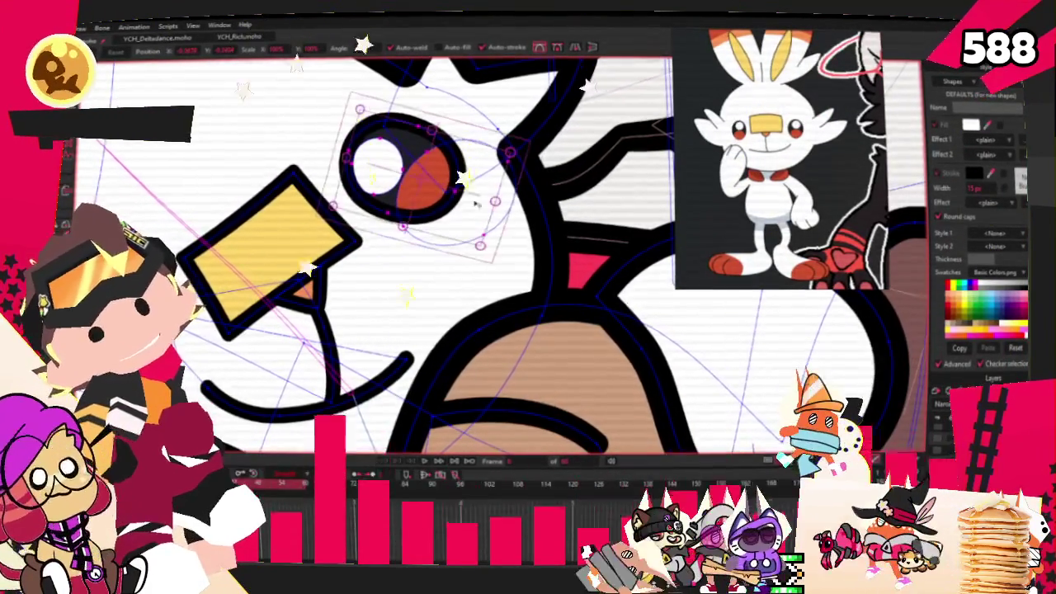
pyautogui.scroll(-2, 445, 239)
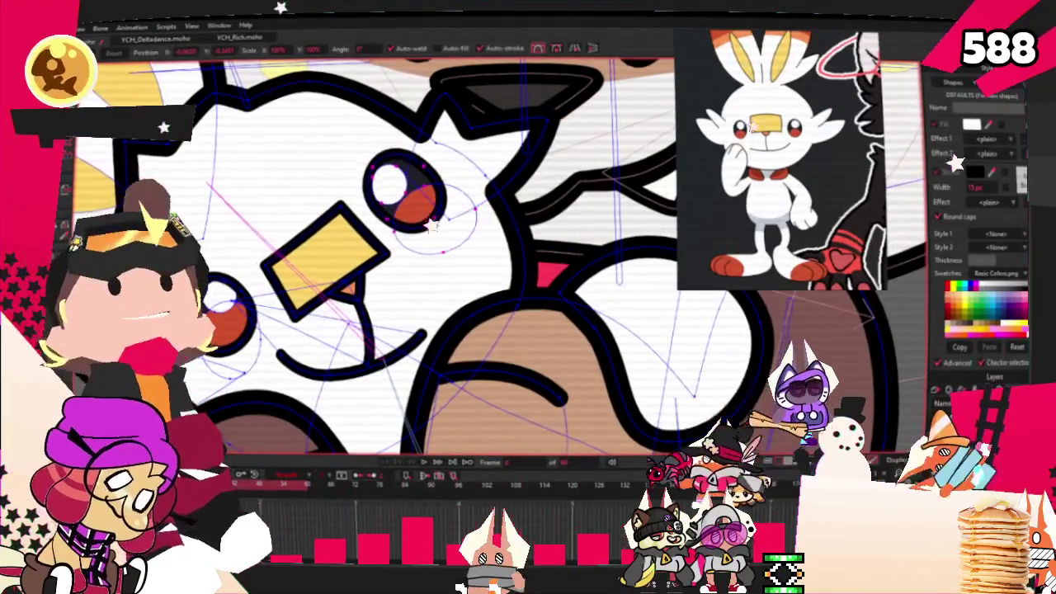
pyautogui.scroll(-2, 439, 218)
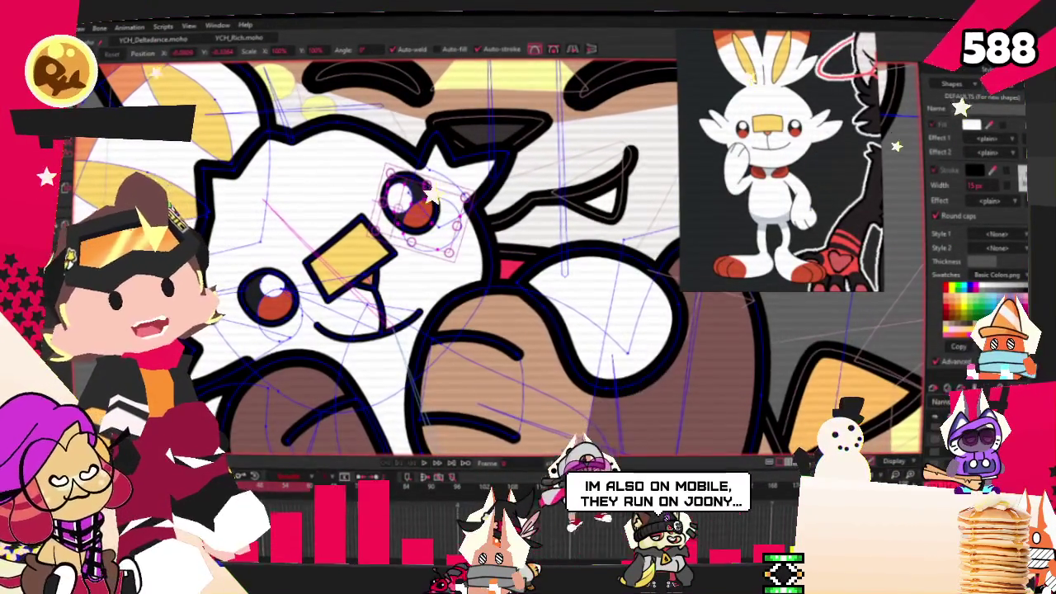
pyautogui.press('z')
pyautogui.scroll(2, 458, 310)
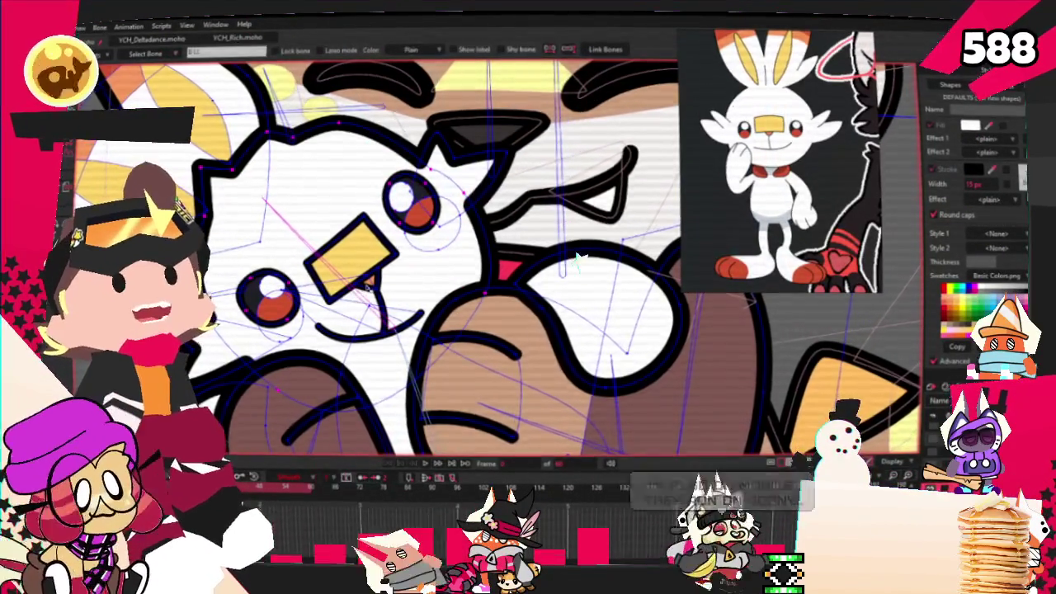
# Step: Nudge the nose band's lower-left corner up and left
pyautogui.press('t')
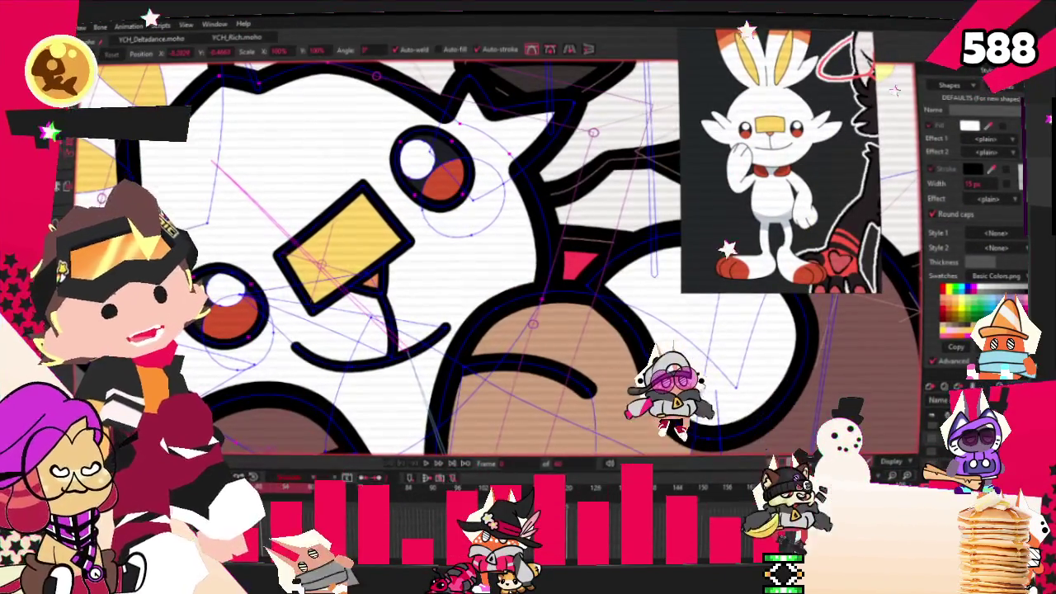
pyautogui.scroll(2, 320, 167)
pyautogui.press('u')
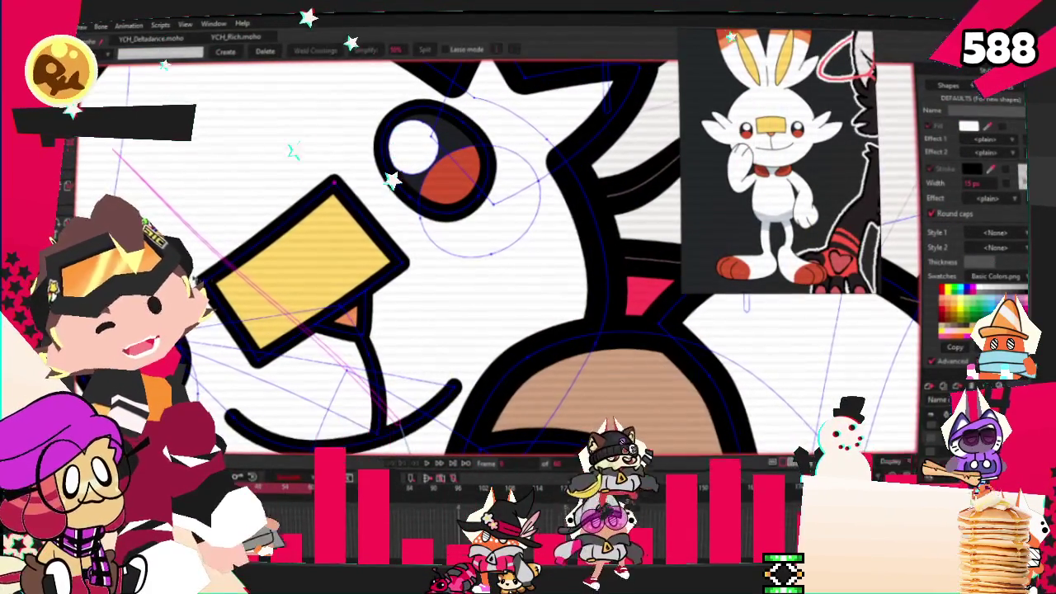
pyautogui.press('c')
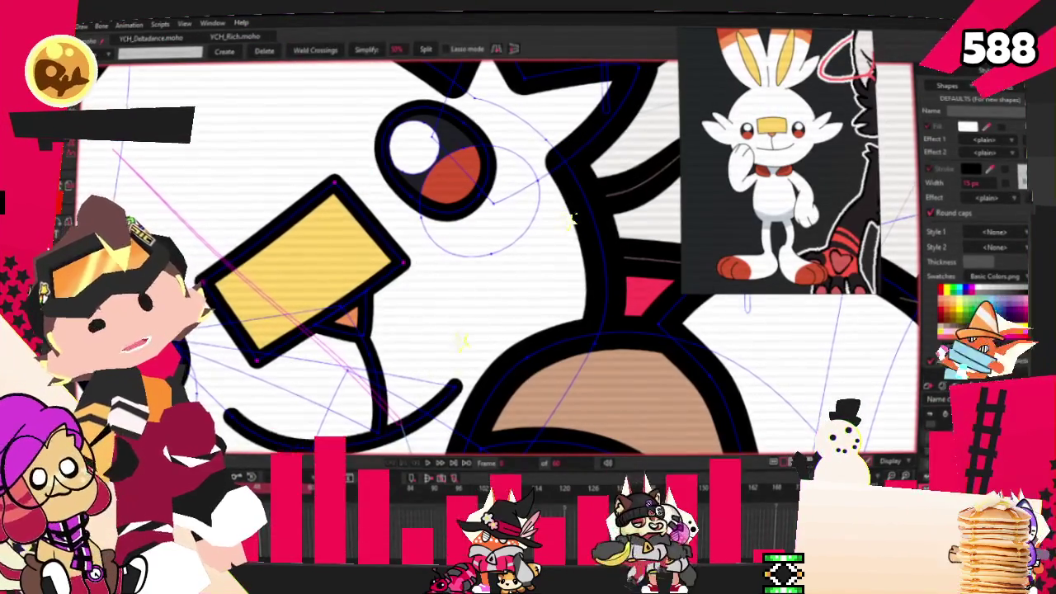
pyautogui.press('t')
pyautogui.moveTo(278, 405); pyautogui.dragTo(262, 388)
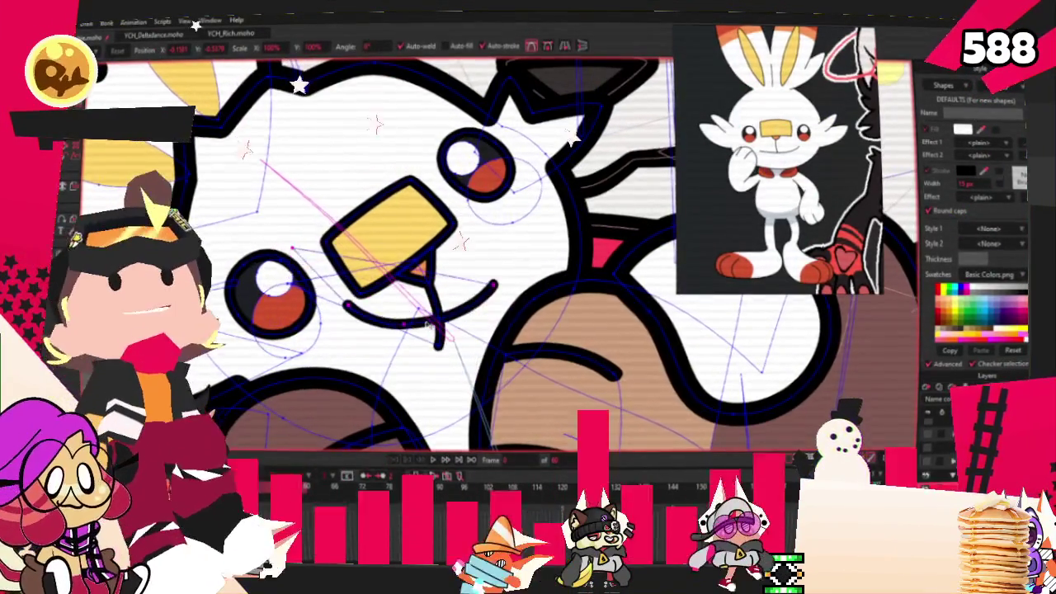
# Step: Raise the mouth curve slightly, lifting its right end
pyautogui.scroll(3, 489, 337)
pyautogui.moveTo(487, 338); pyautogui.dragTo(425, 354)
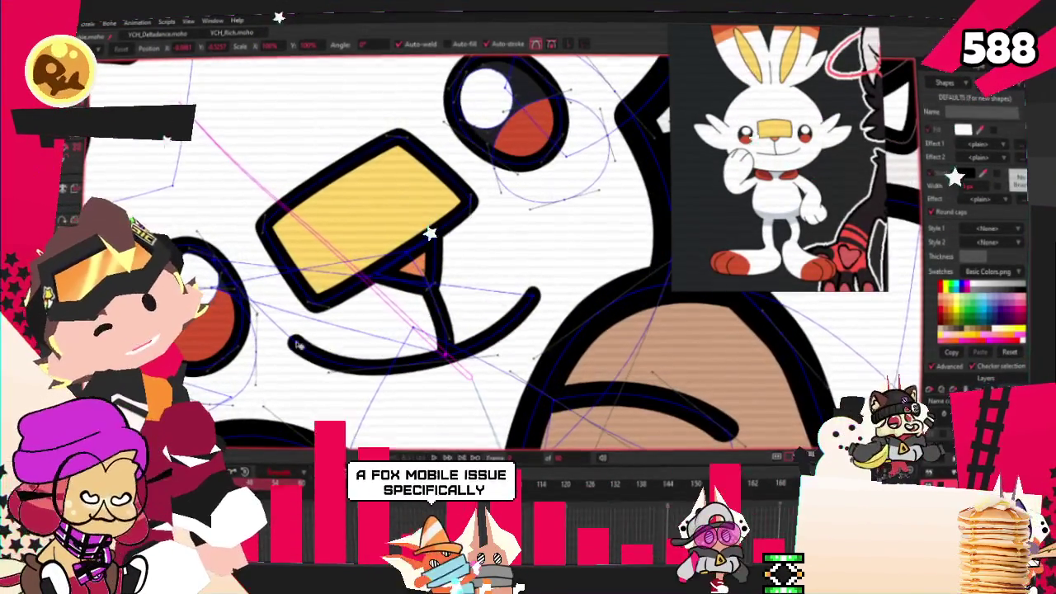
pyautogui.scroll(1, 305, 373)
pyautogui.scroll(1, 346, 371)
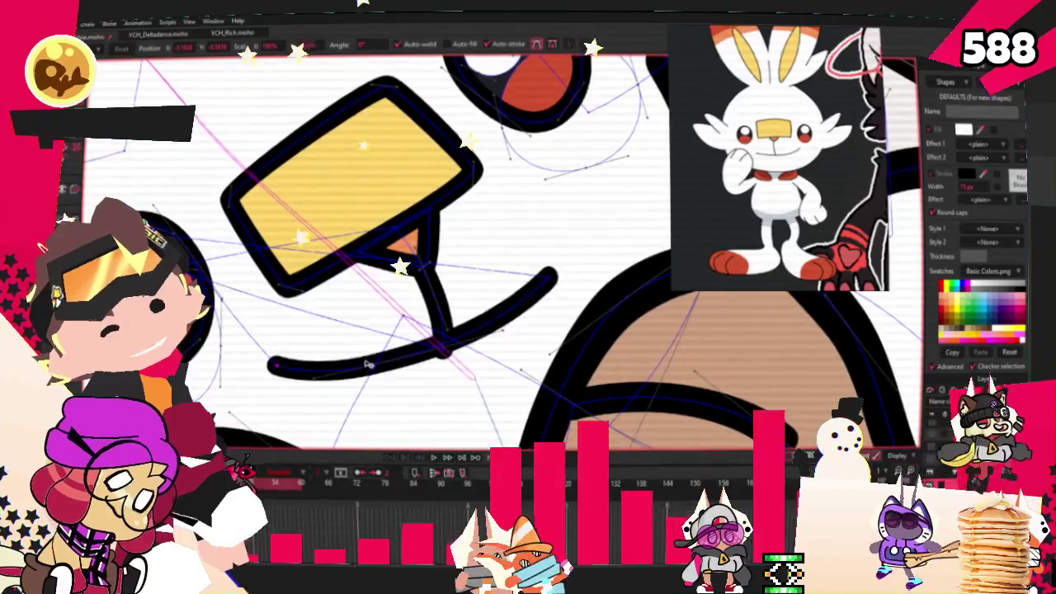
pyautogui.scroll(-1, 397, 369)
pyautogui.scroll(-2, 397, 369)
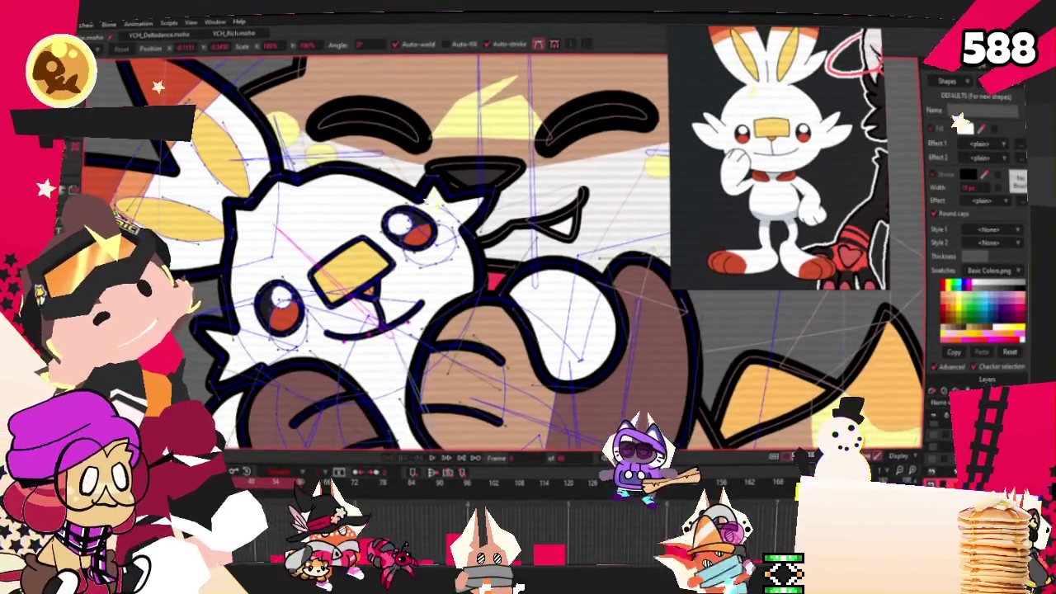
# Step: Marquee-select the nose band and left-eye points to prepare them for binding
pyautogui.press('z')
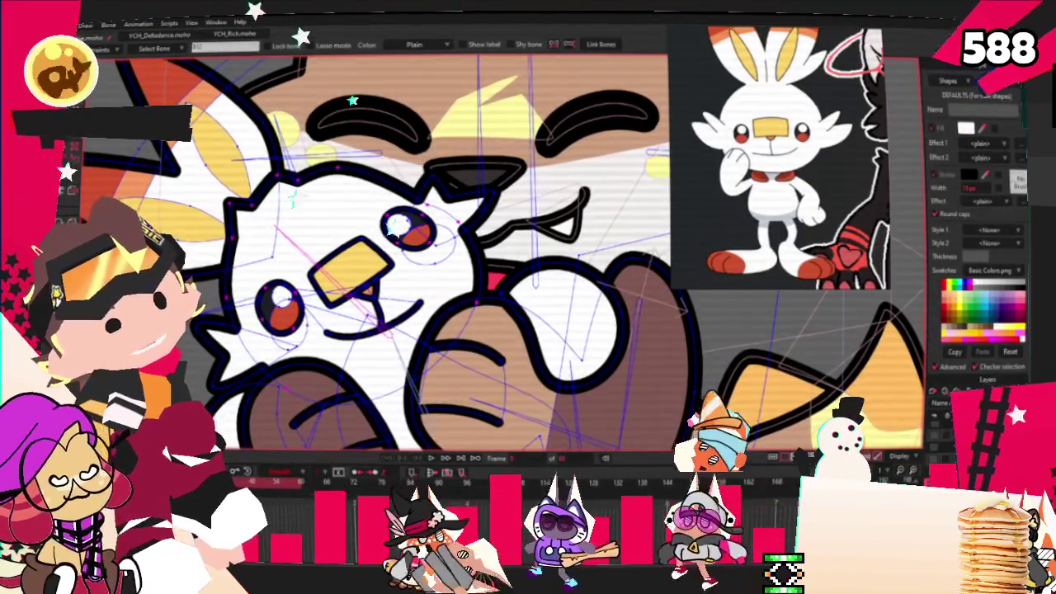
pyautogui.press('g')
pyautogui.scroll(2, 291, 256)
pyautogui.moveTo(229, 258)
pyautogui.mouseDown()
pyautogui.moveTo(477, 388)
pyautogui.moveTo(378, 386)
pyautogui.mouseUp()
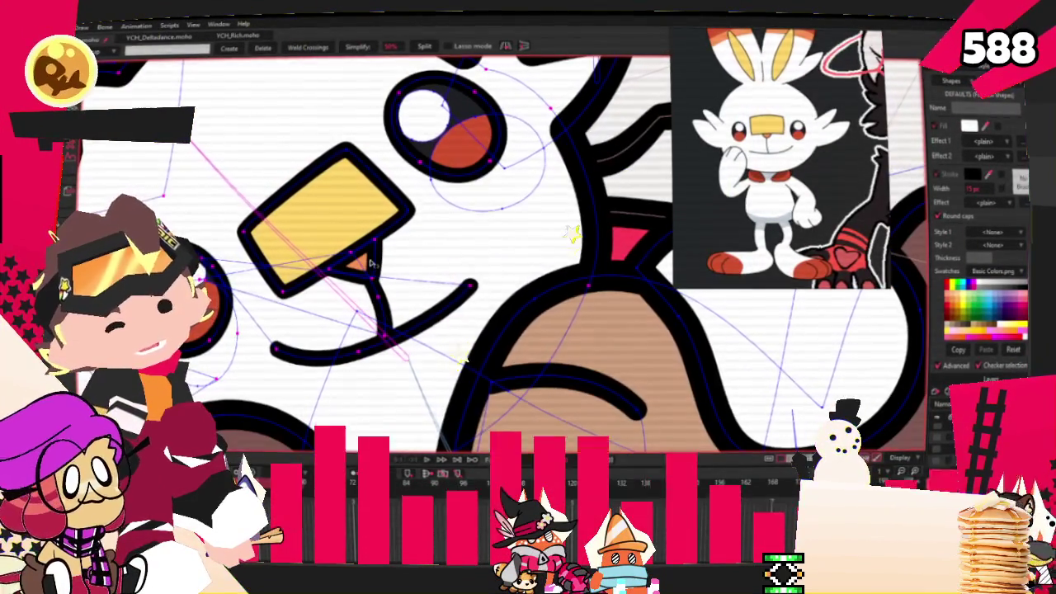
pyautogui.scroll(2, 396, 216)
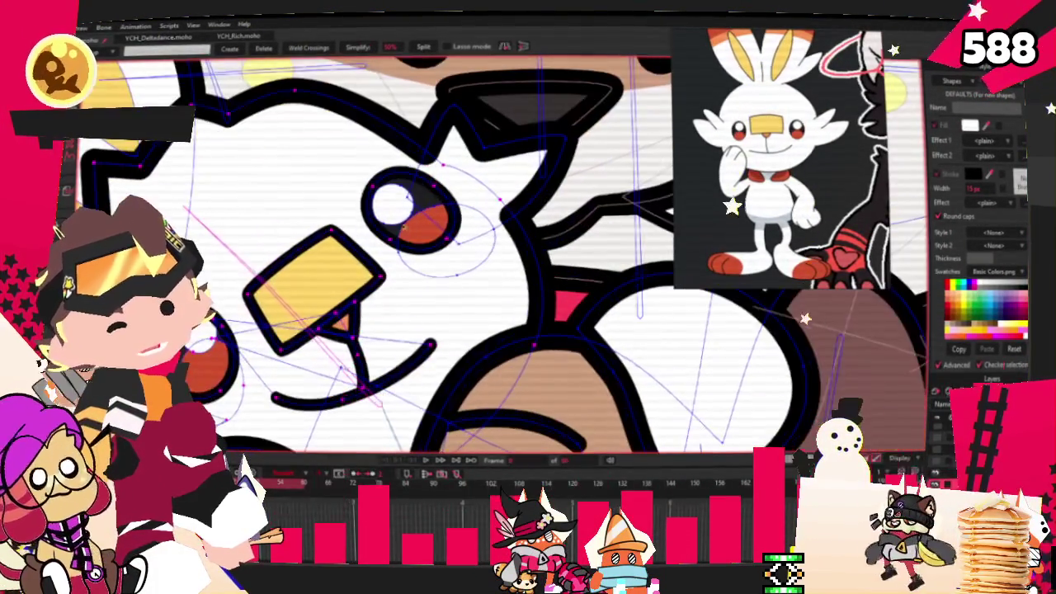
pyautogui.moveTo(346, 169); pyautogui.dragTo(504, 285)
pyautogui.scroll(-2, 505, 285)
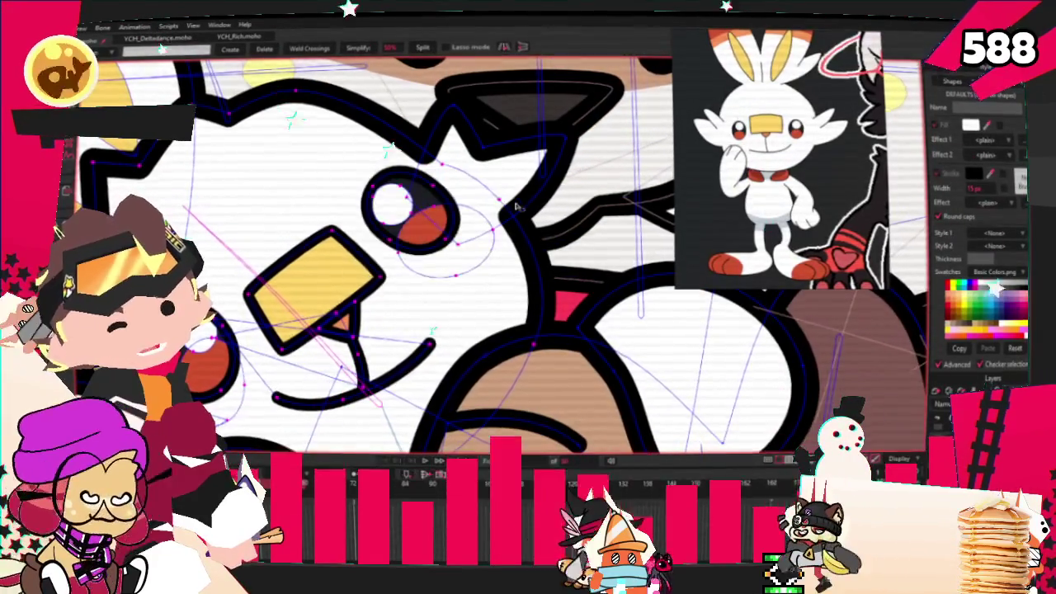
pyautogui.scroll(-2, 396, 247)
pyautogui.scroll(3, 279, 301)
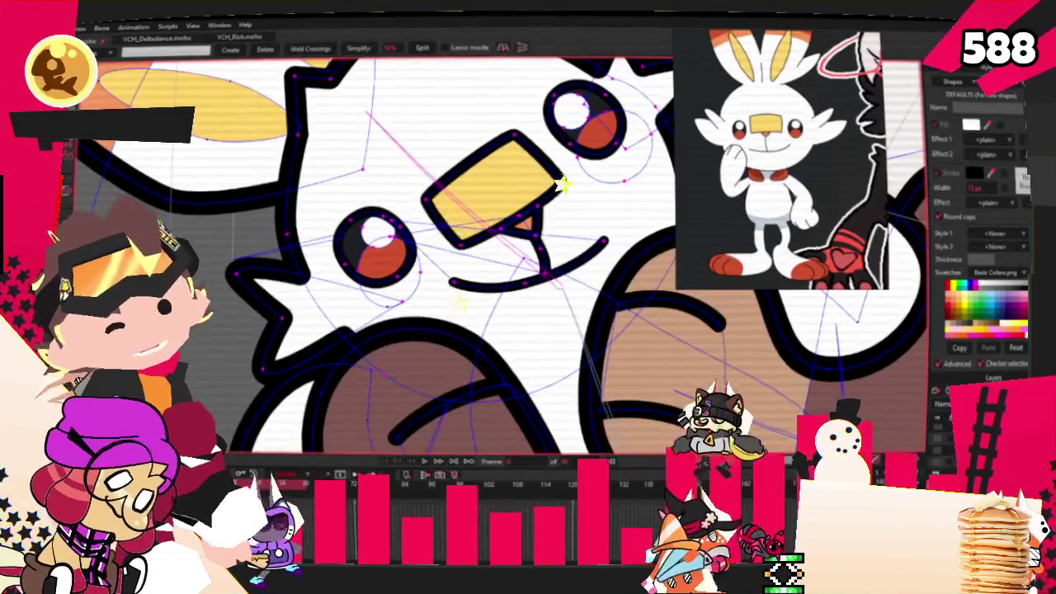
pyautogui.press('g')
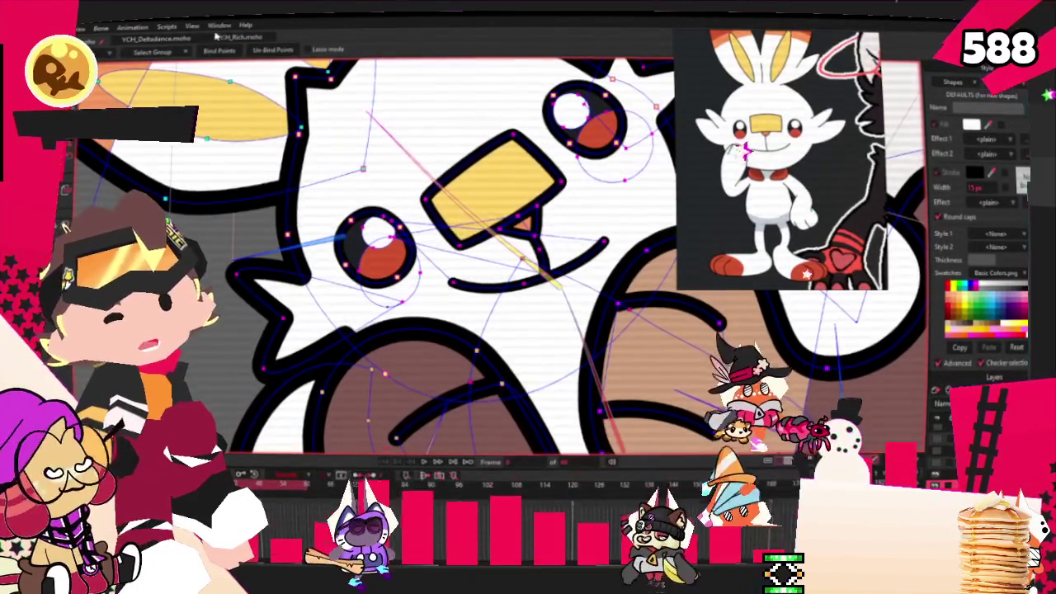
# Step: Play the animation to preview the fox tilting its head during the hug
pyautogui.scroll(-2, 396, 247)
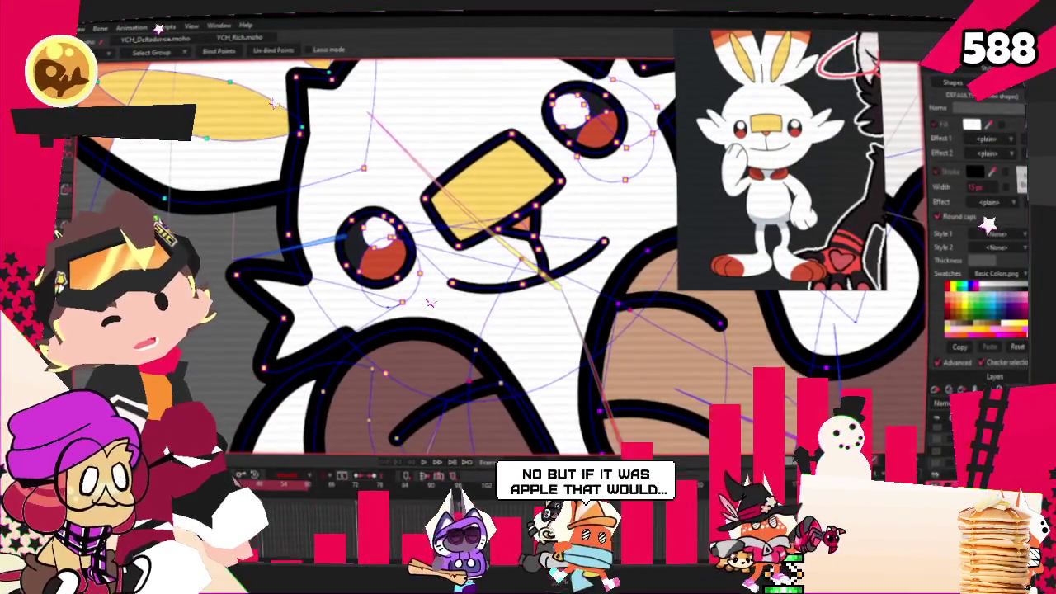
pyautogui.press('z')
pyautogui.scroll(-1, 396, 248)
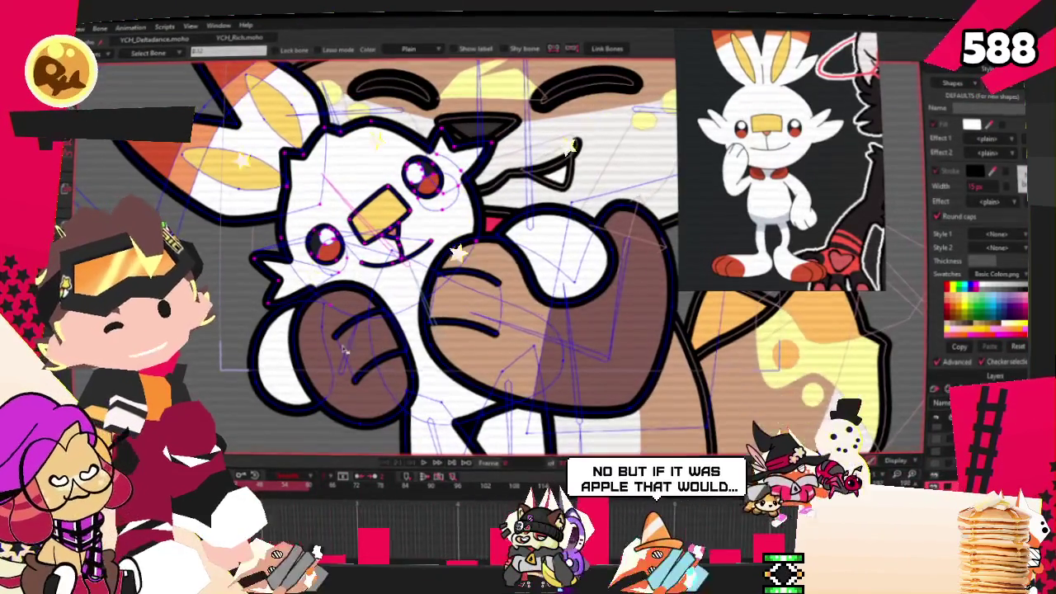
pyautogui.scroll(2, 345, 349)
pyautogui.press('t')
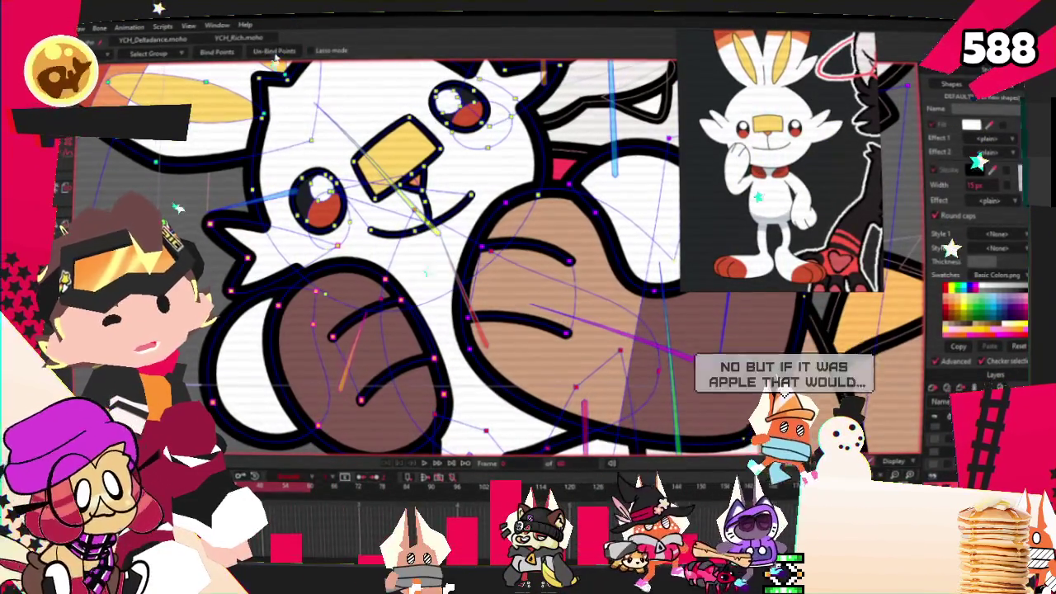
pyautogui.click(479, 478)
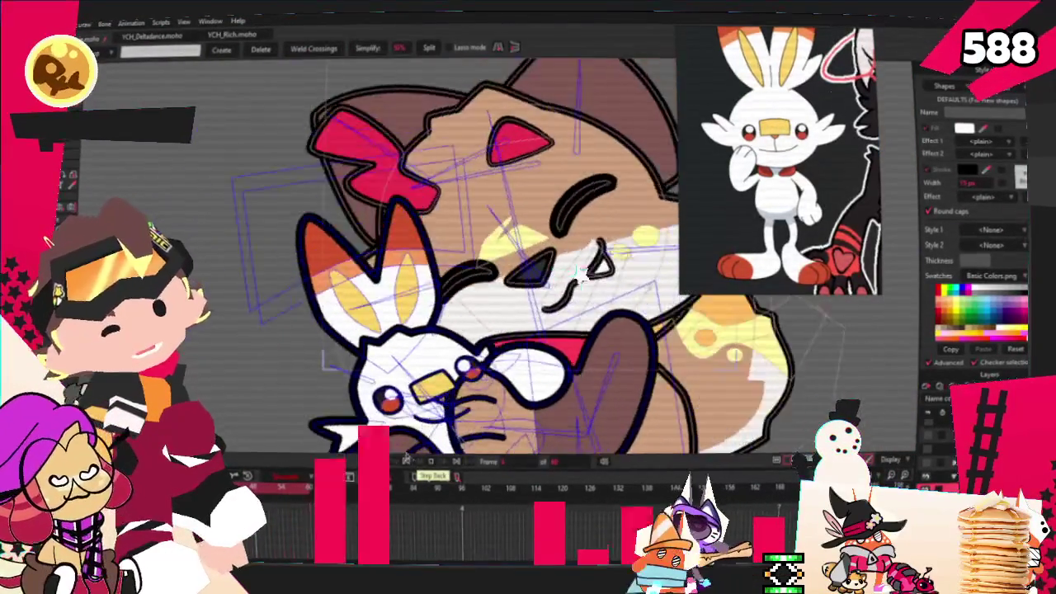
# Step: Stop playback on a still pose, then replay the hug animation once more
pyautogui.click(406, 465)
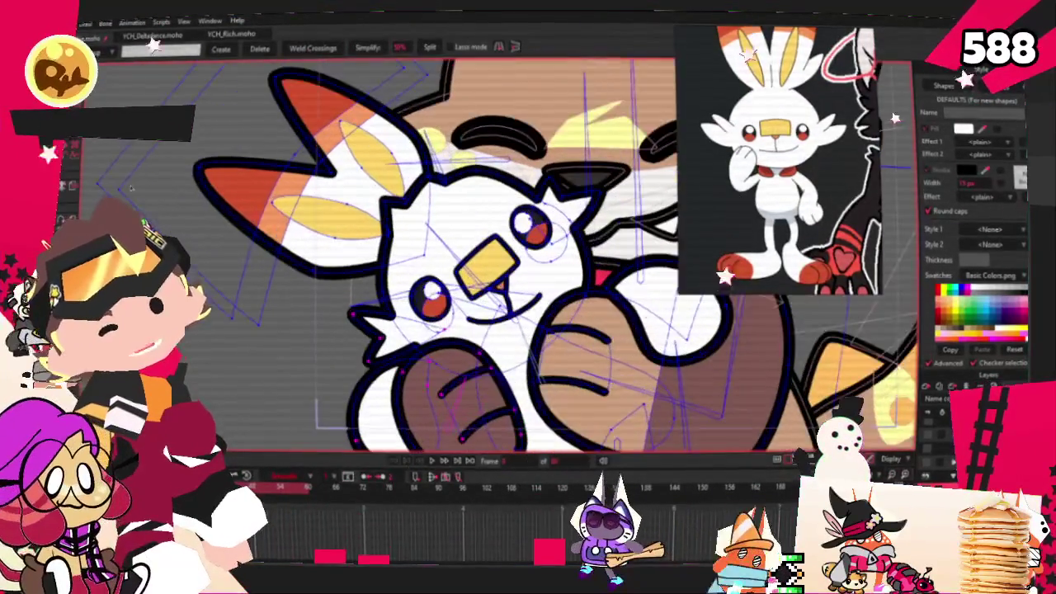
pyautogui.press('t')
pyautogui.scroll(2, 398, 405)
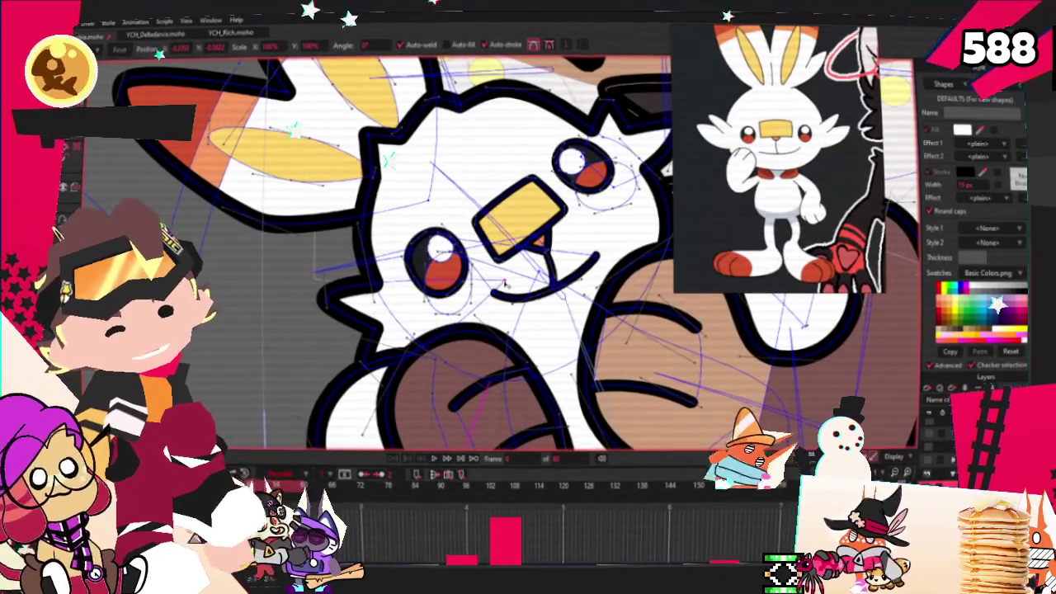
pyautogui.press('space')
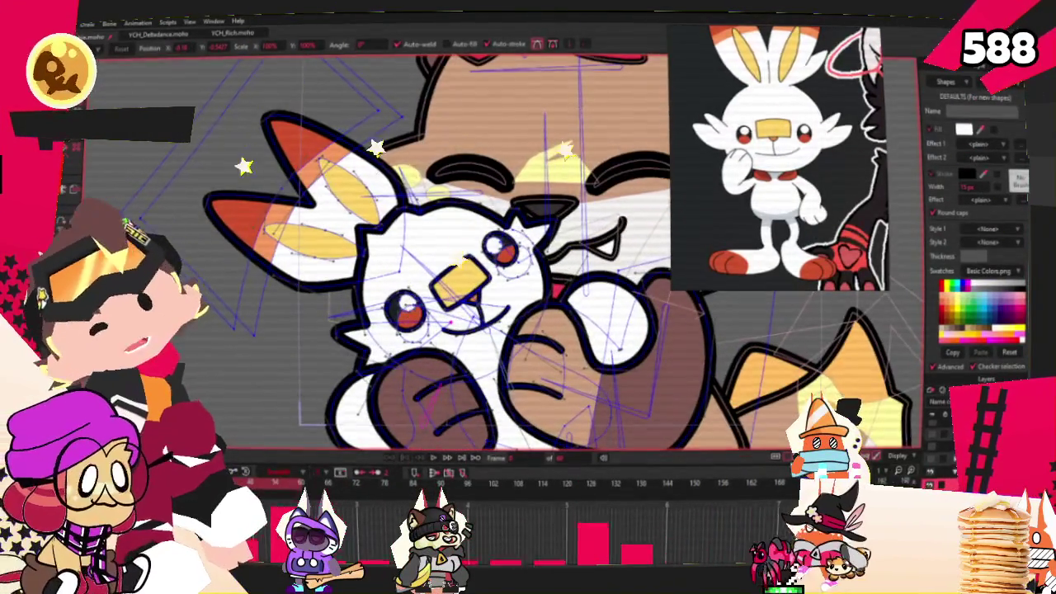
pyautogui.press('b')
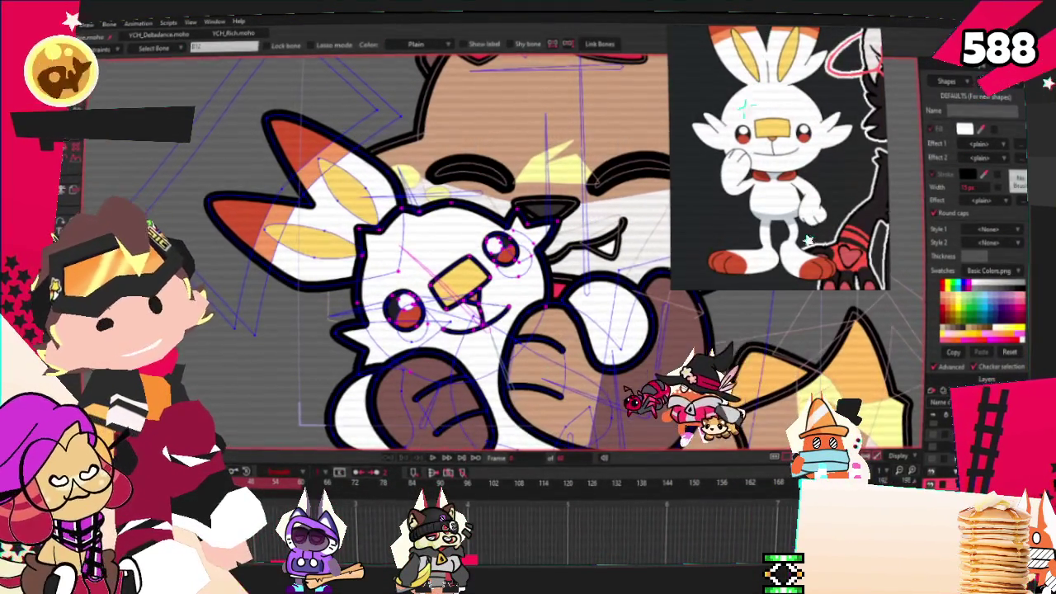
pyautogui.press('g')
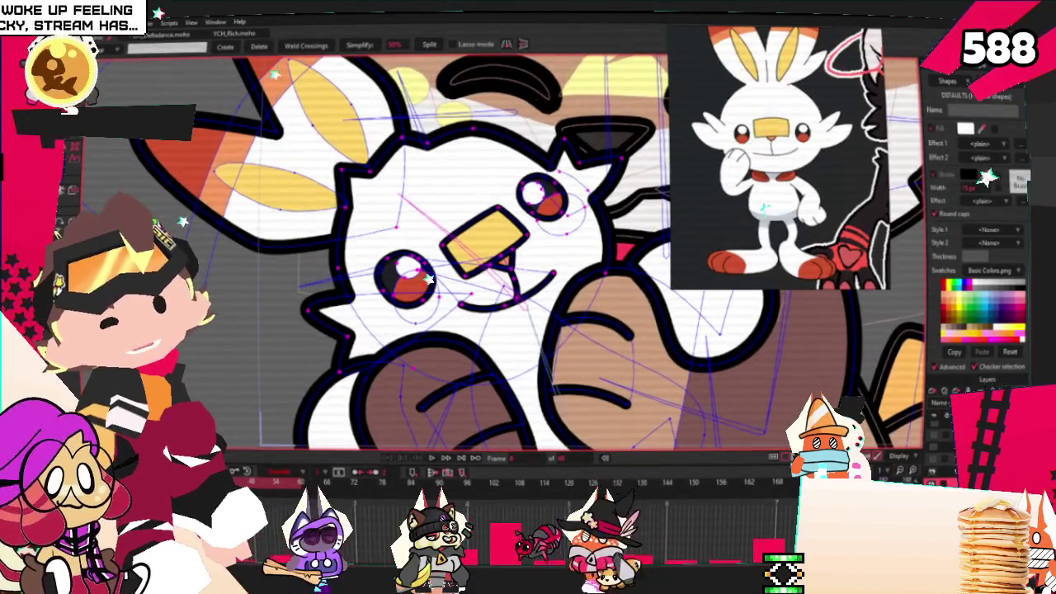
# Step: Pick a point on the plushie's left outline, step a frame, then select the right-eye points
pyautogui.press('i')
pyautogui.scroll(3, 467, 208)
pyautogui.press('t')
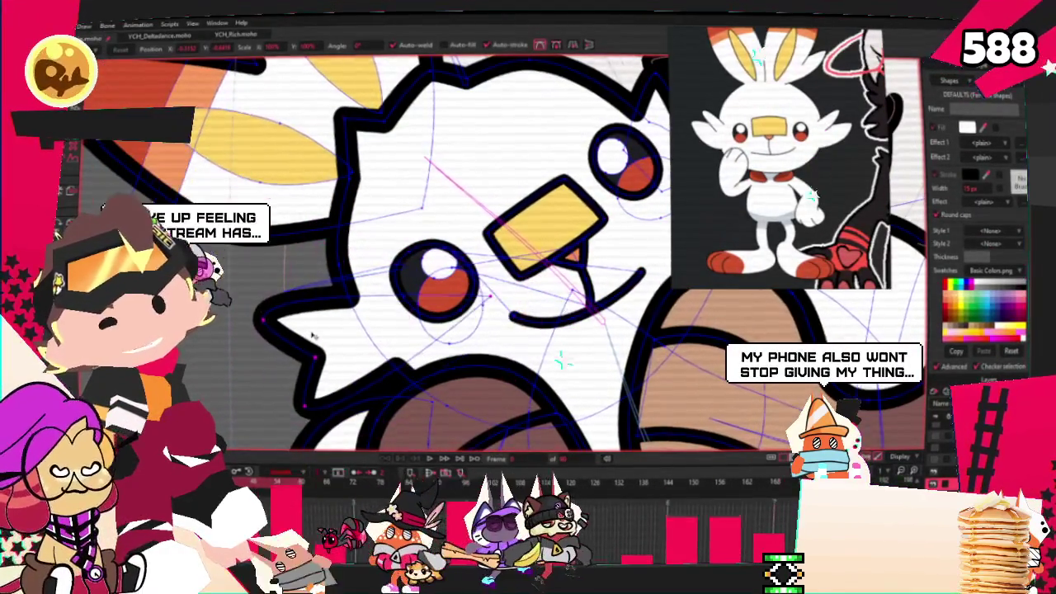
pyautogui.click(313, 335)
pyautogui.click(430, 466)
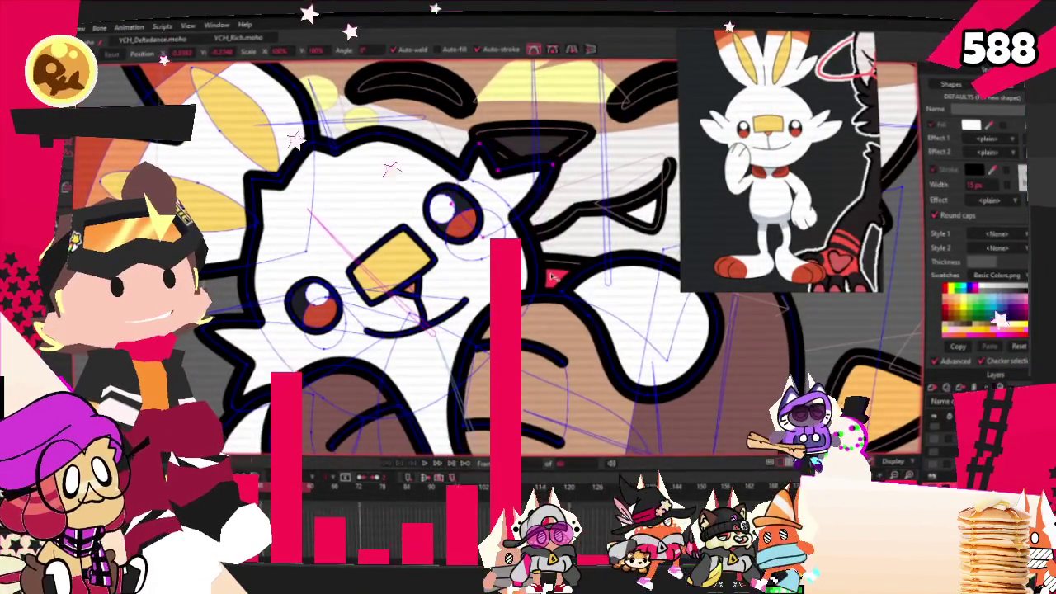
pyautogui.click(570, 183)
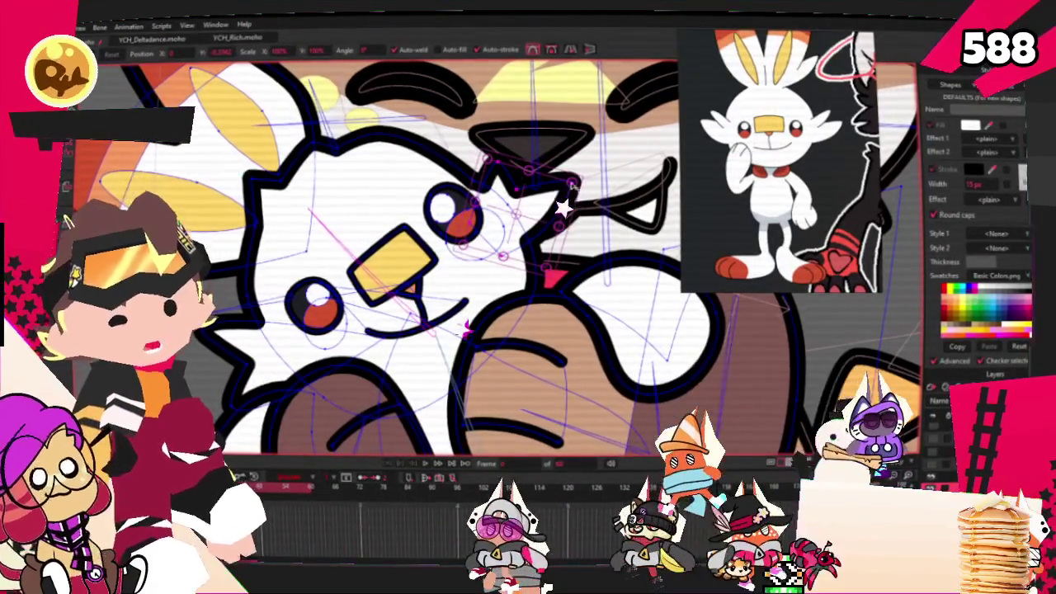
pyautogui.moveTo(568, 198); pyautogui.dragTo(554, 197)
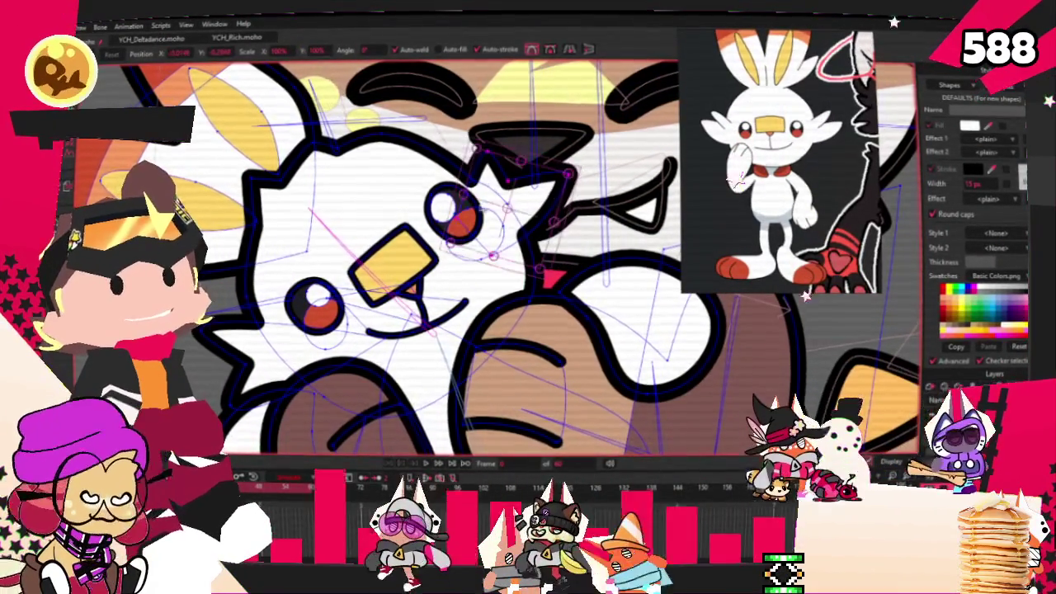
pyautogui.press('z')
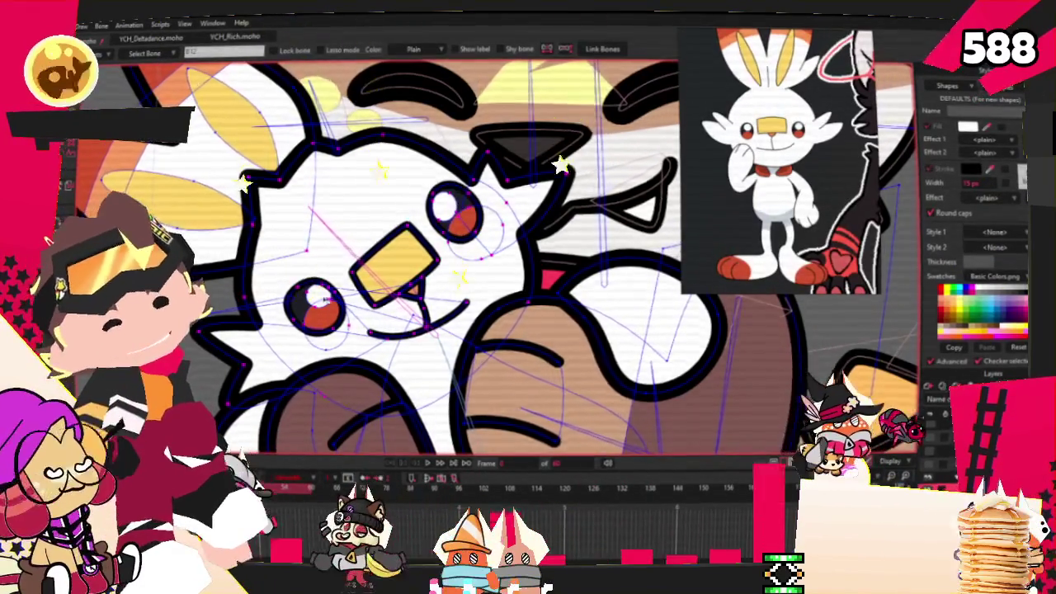
pyautogui.scroll(3, 341, 275)
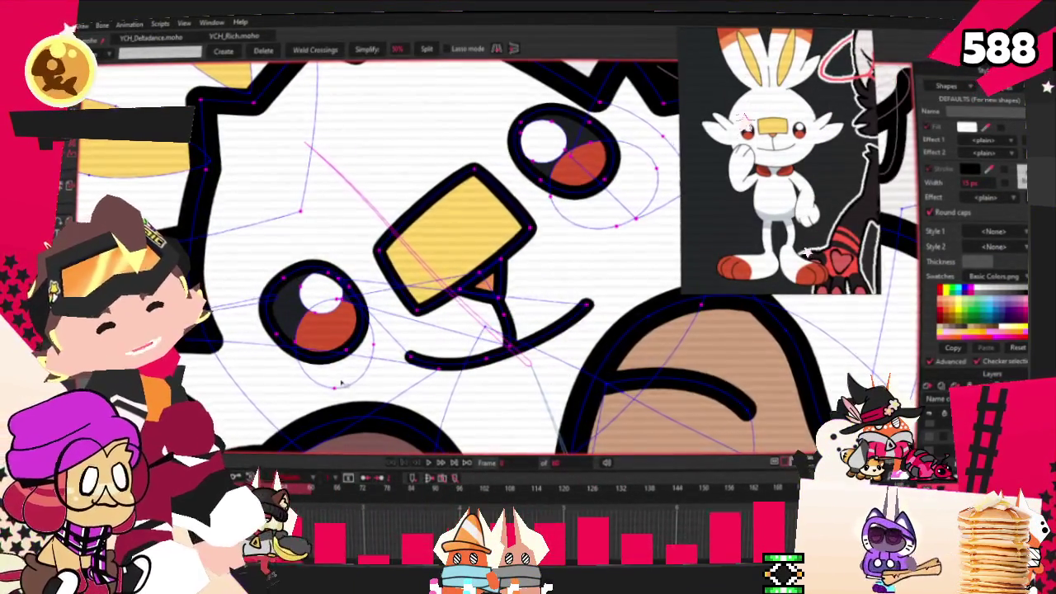
pyautogui.press('g')
pyautogui.scroll(-1, 435, 266)
pyautogui.scroll(-2, 435, 266)
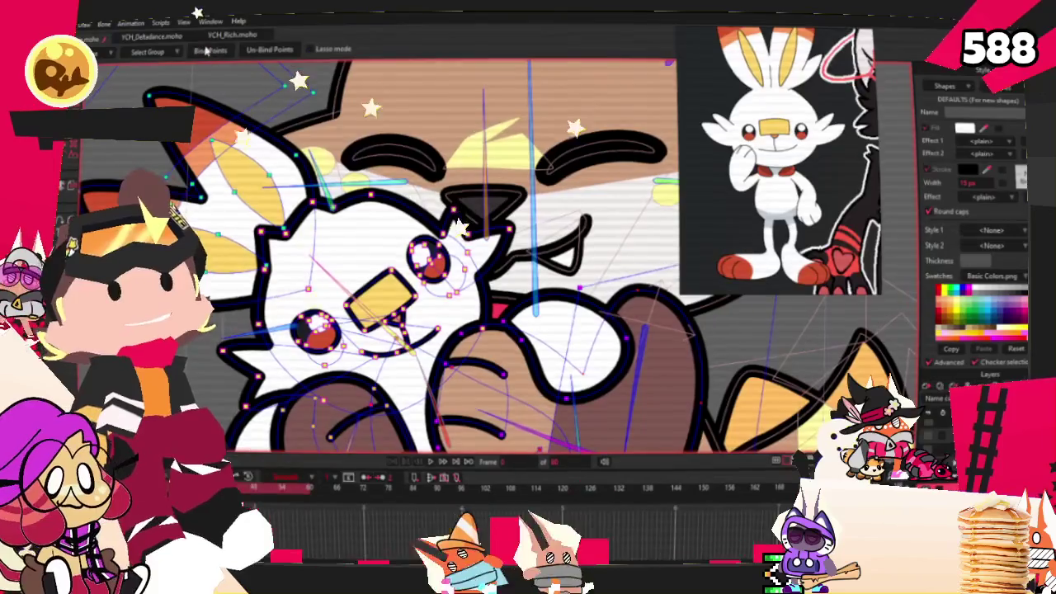
pyautogui.scroll(-2, 573, 307)
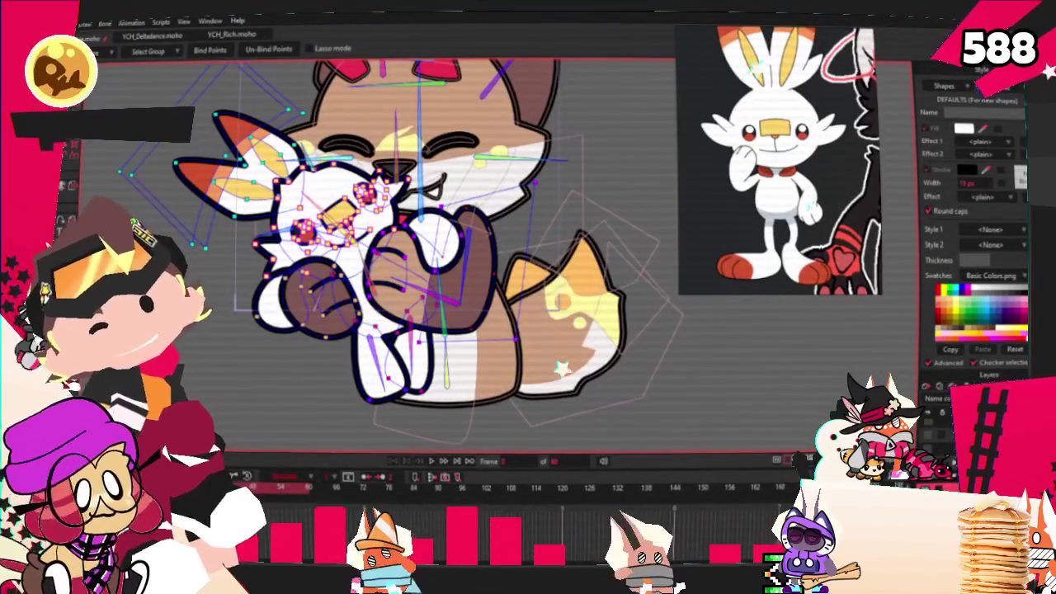
pyautogui.scroll(1, 323, 281)
pyautogui.scroll(1, 359, 257)
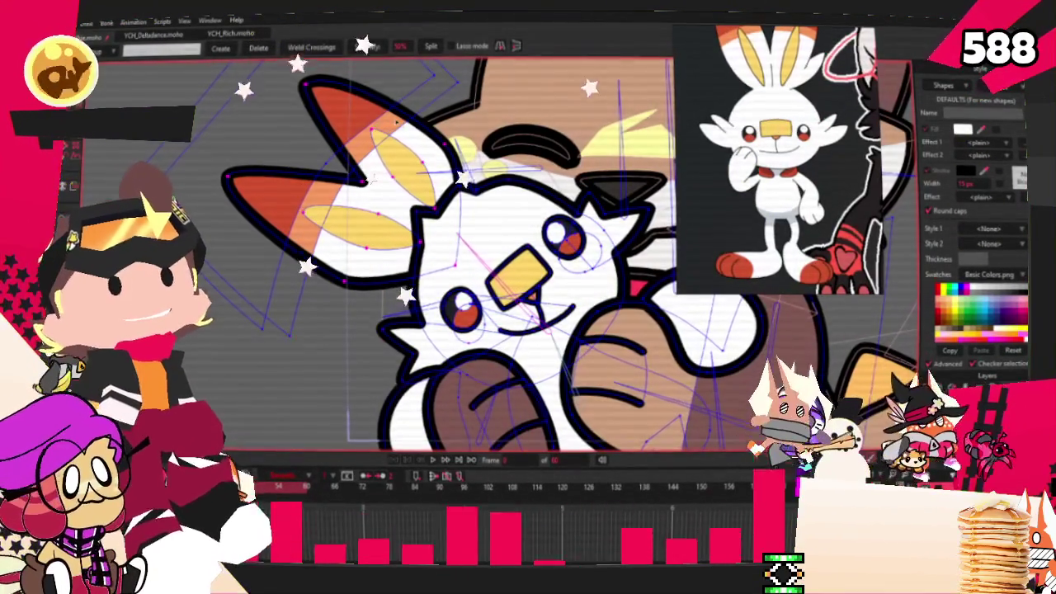
pyautogui.press('t')
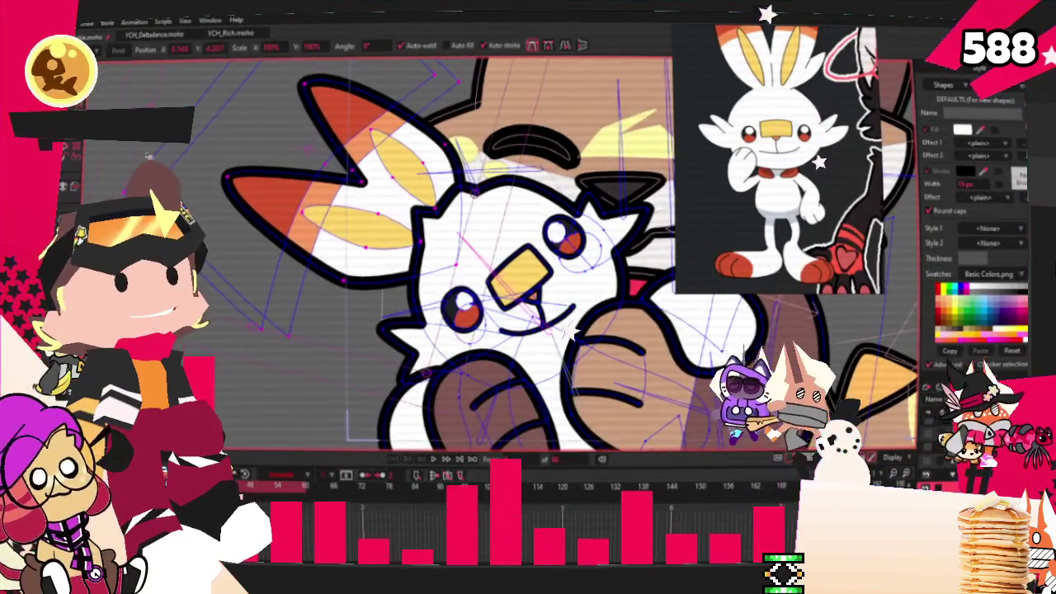
pyautogui.scroll(-2, 395, 139)
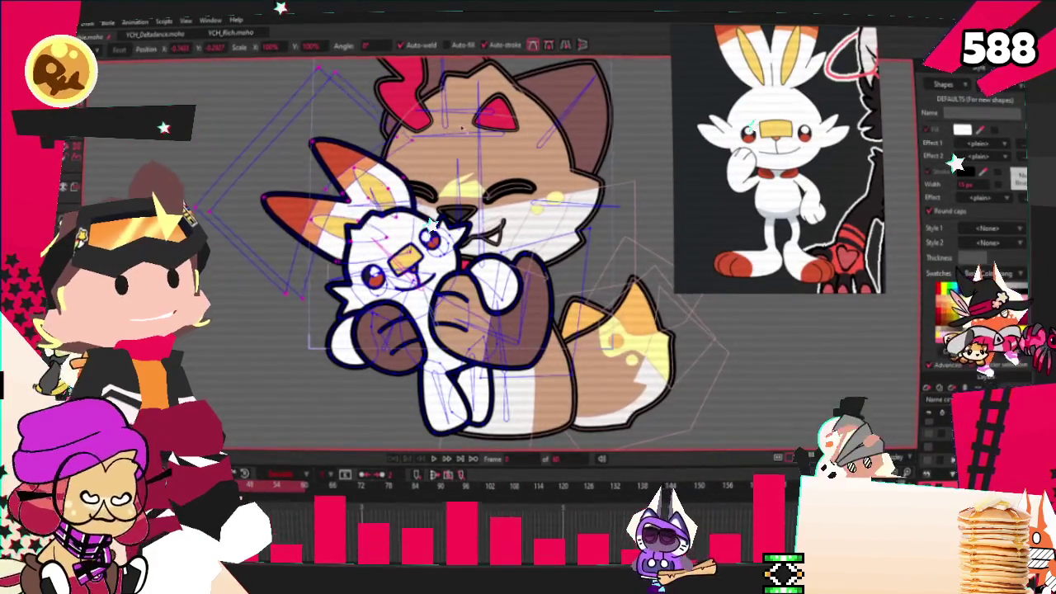
# Step: Shift the Scorbunny plushie slightly and tilt it counter-clockwise in the fox's arms
pyautogui.moveTo(260, 198); pyautogui.dragTo(260, 213)
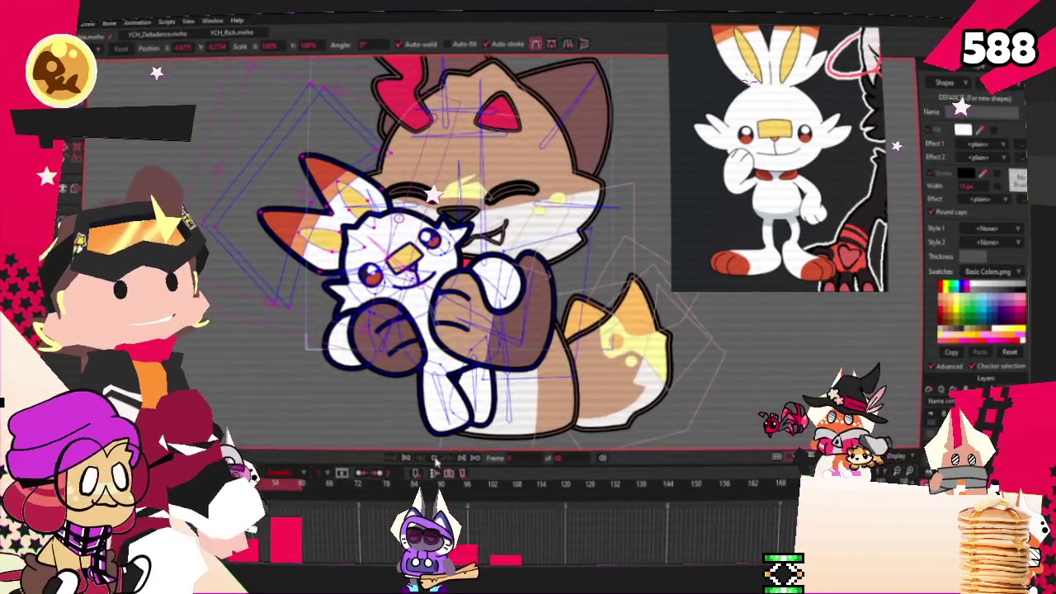
pyautogui.scroll(-2, 404, 384)
pyautogui.scroll(5, 412, 264)
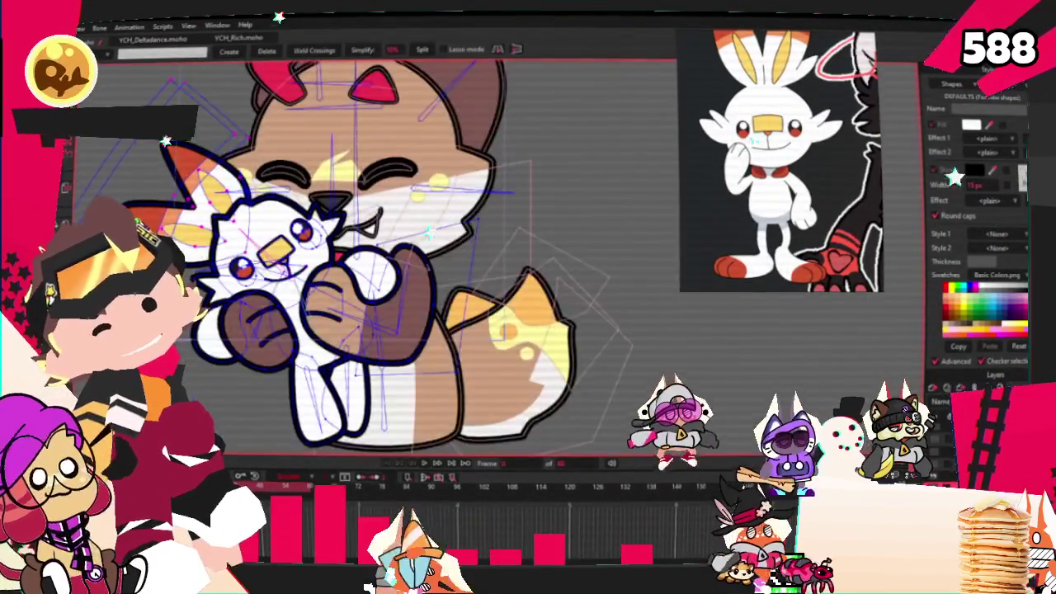
pyautogui.press('x')
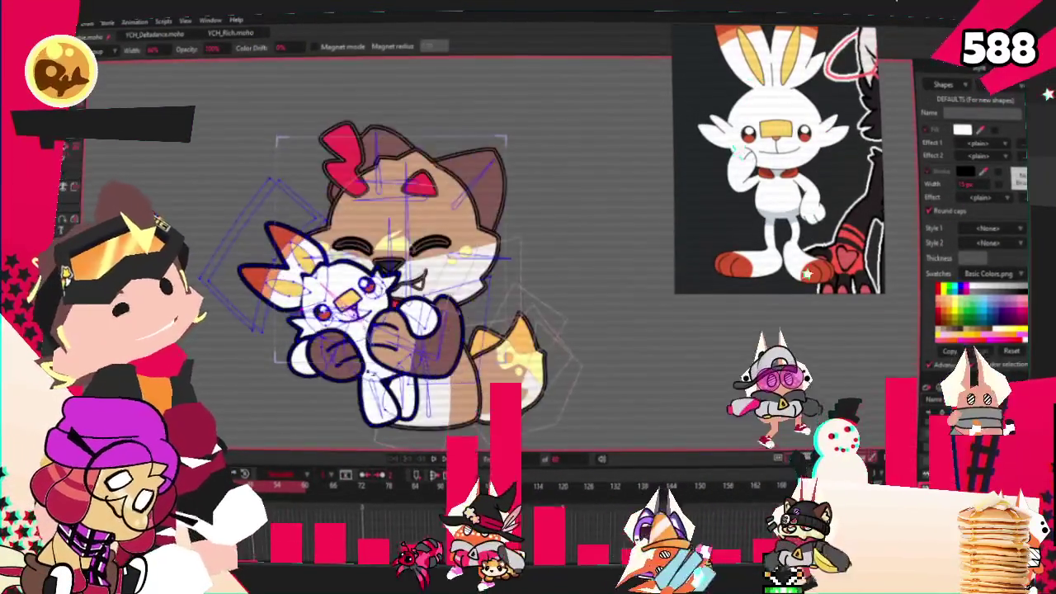
pyautogui.press('t')
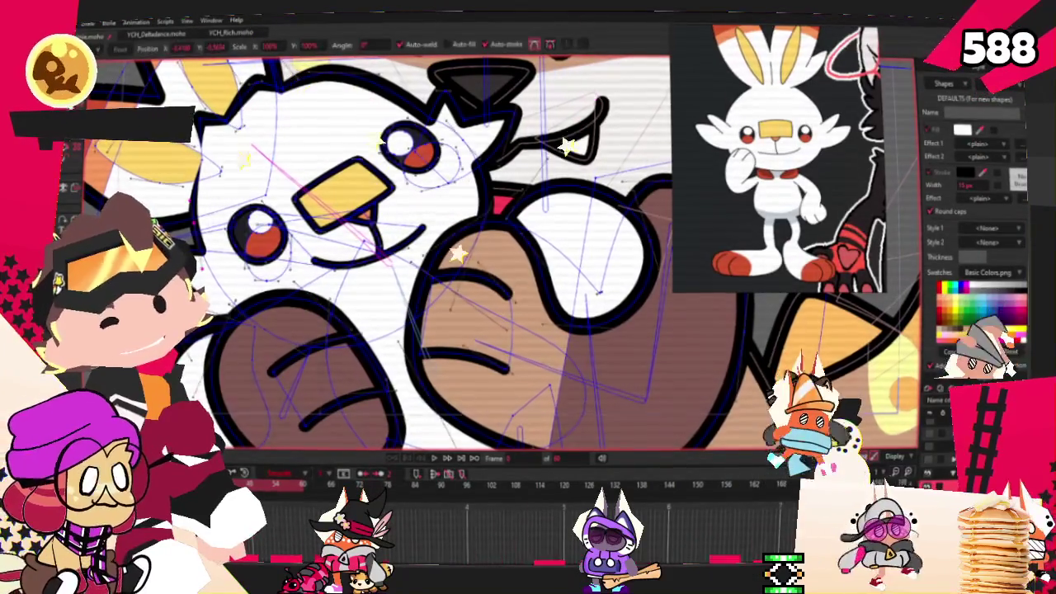
# Step: Draw a small pointed paw pad outline on Scorbunny's left paw with Add Point
pyautogui.scroll(2, 399, 317)
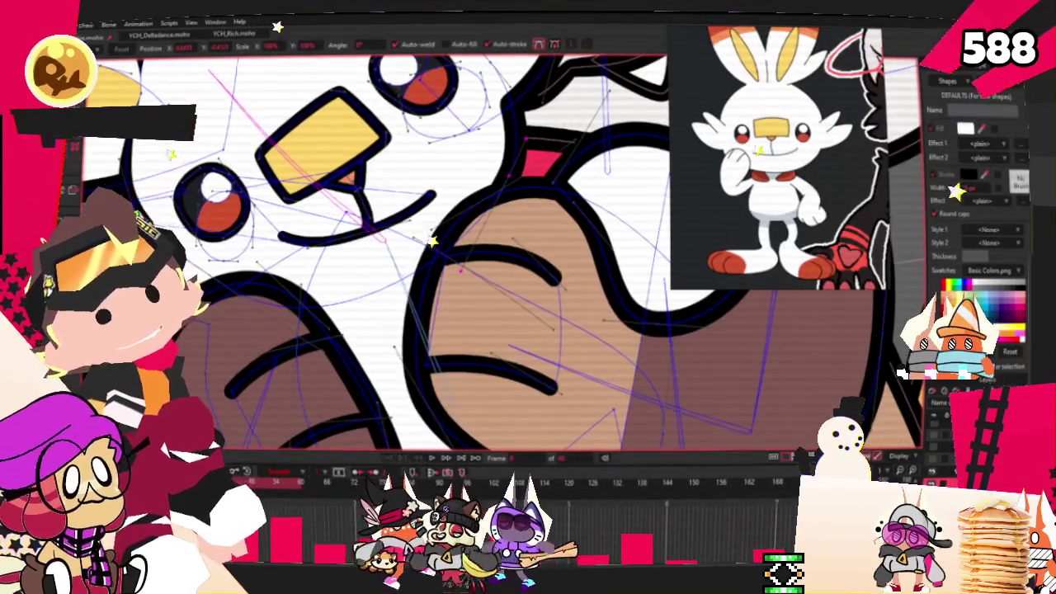
pyautogui.press('g')
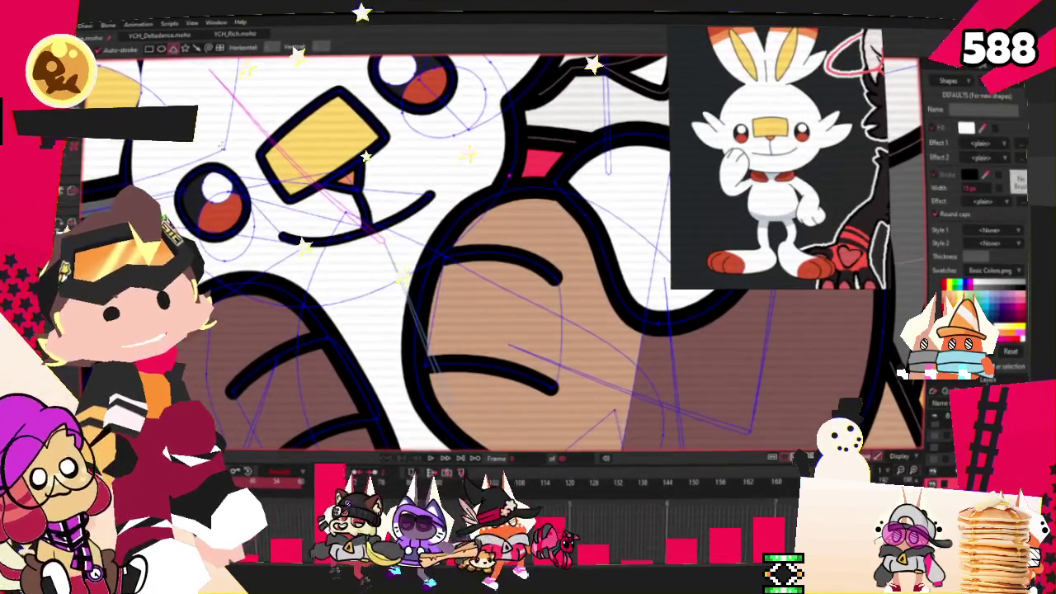
pyautogui.moveTo(256, 341); pyautogui.dragTo(388, 384)
pyautogui.press('x')
pyautogui.press('u')
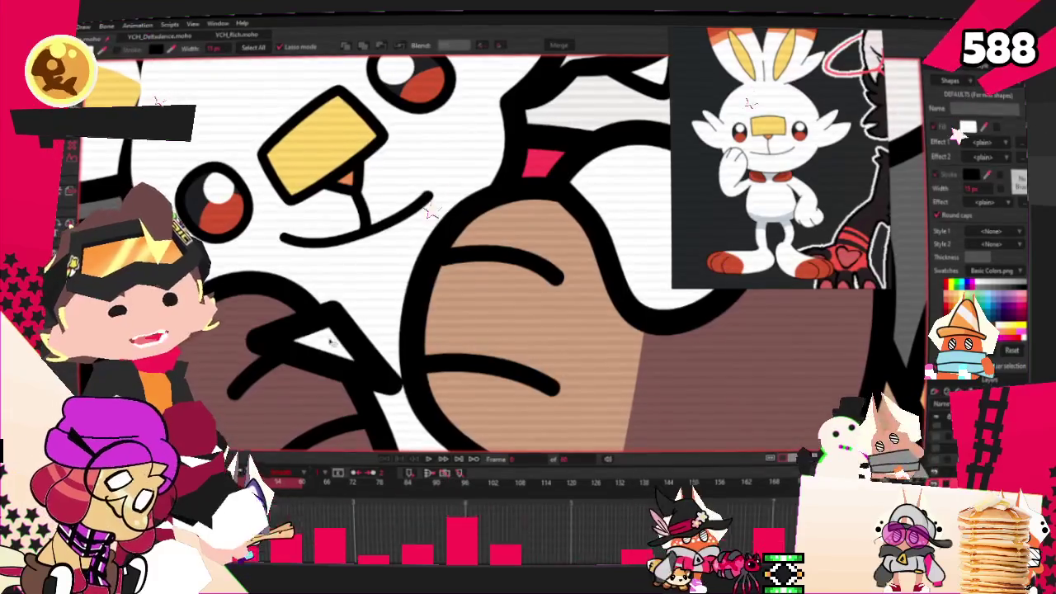
# Step: Fill the paw pad orange and round its curves with the Curvature tool
pyautogui.click(961, 291)
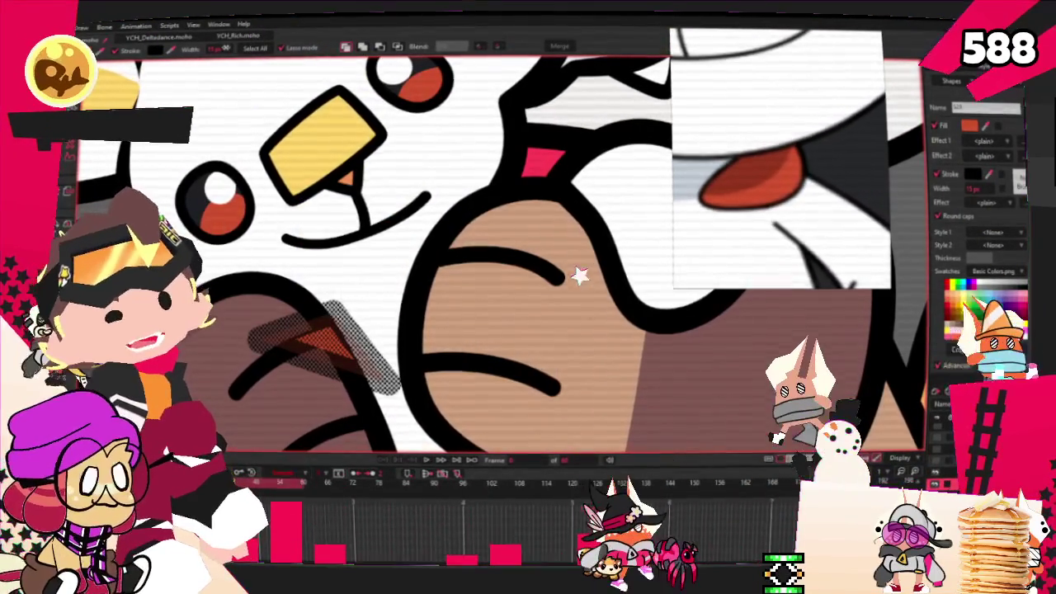
pyautogui.scroll(-3, 581, 271)
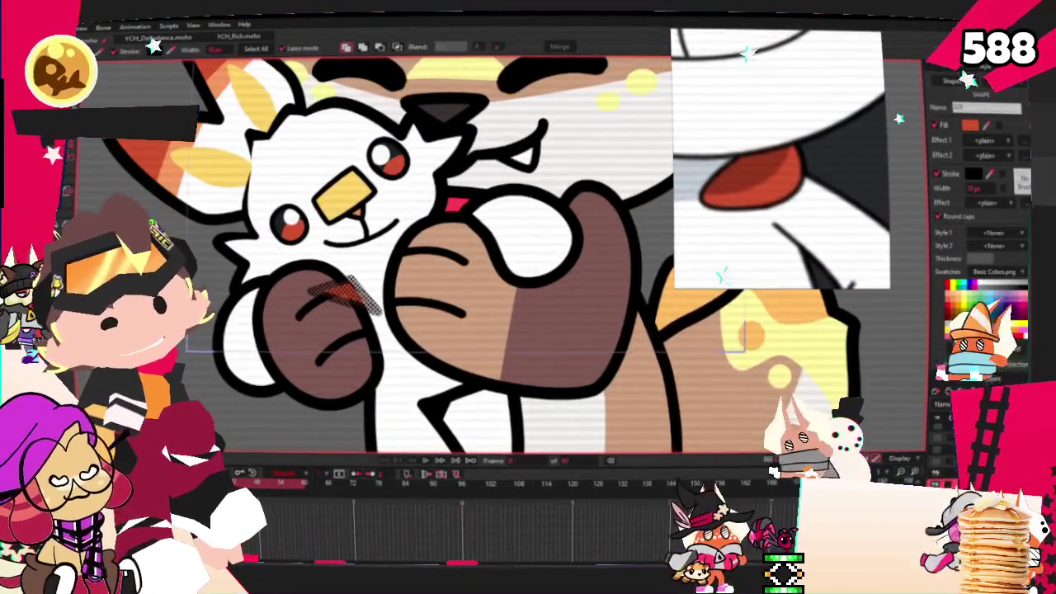
pyautogui.press('c')
pyautogui.scroll(3, 367, 296)
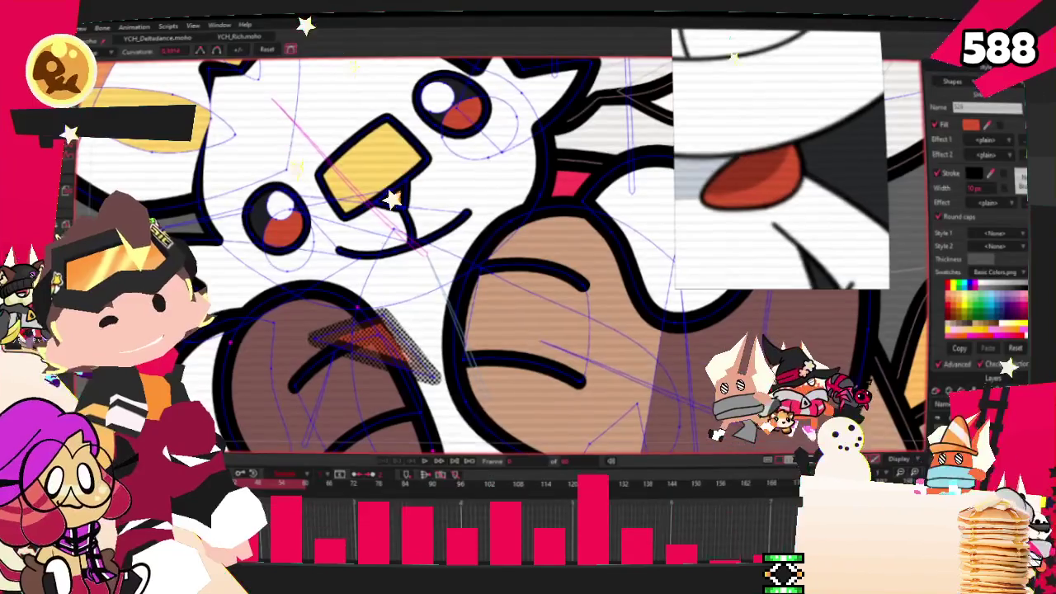
pyautogui.press('u')
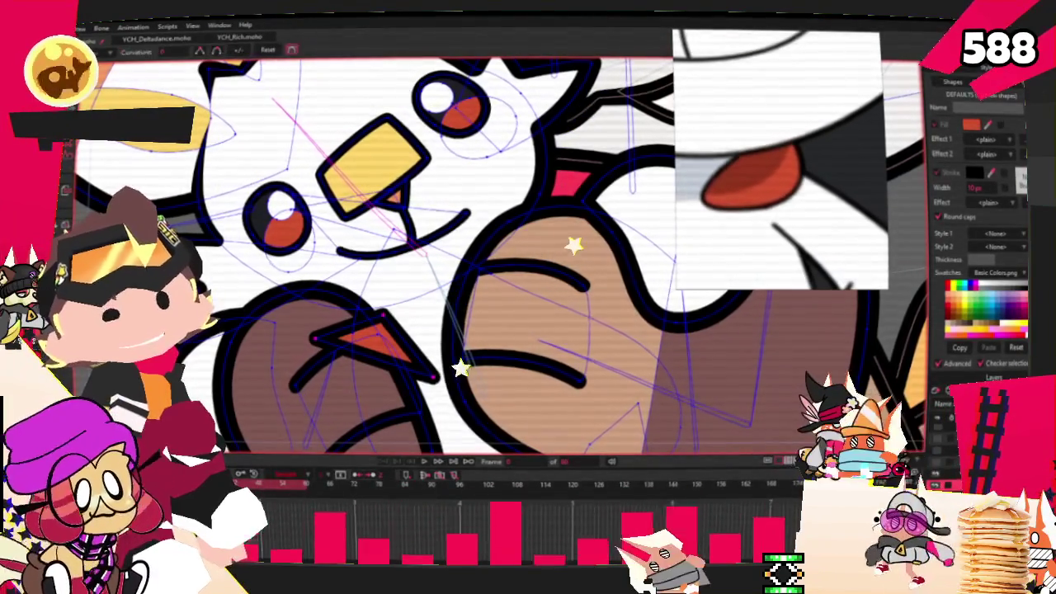
pyautogui.press('c')
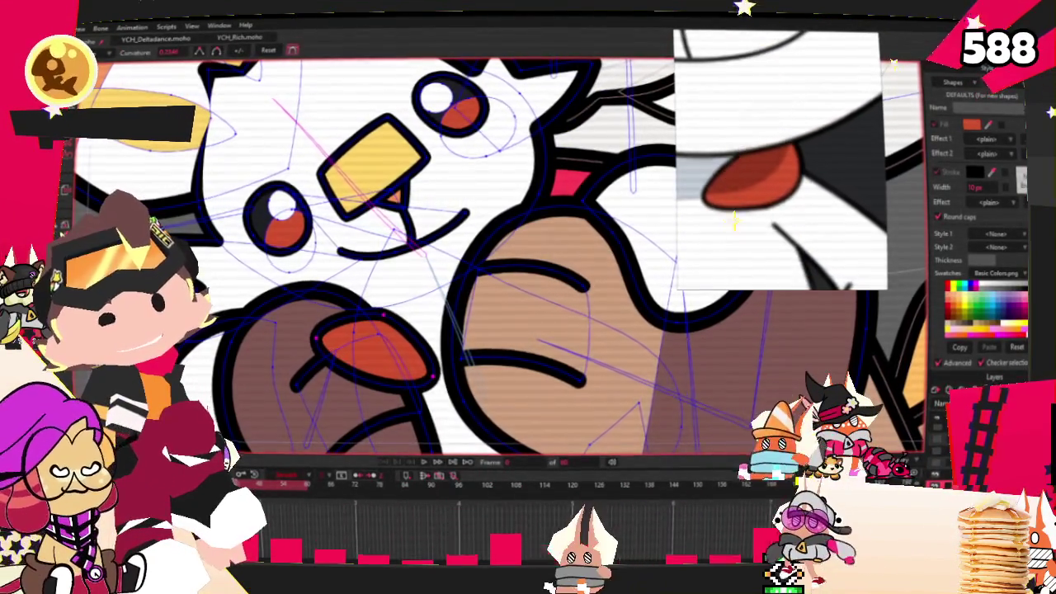
pyautogui.press('q')
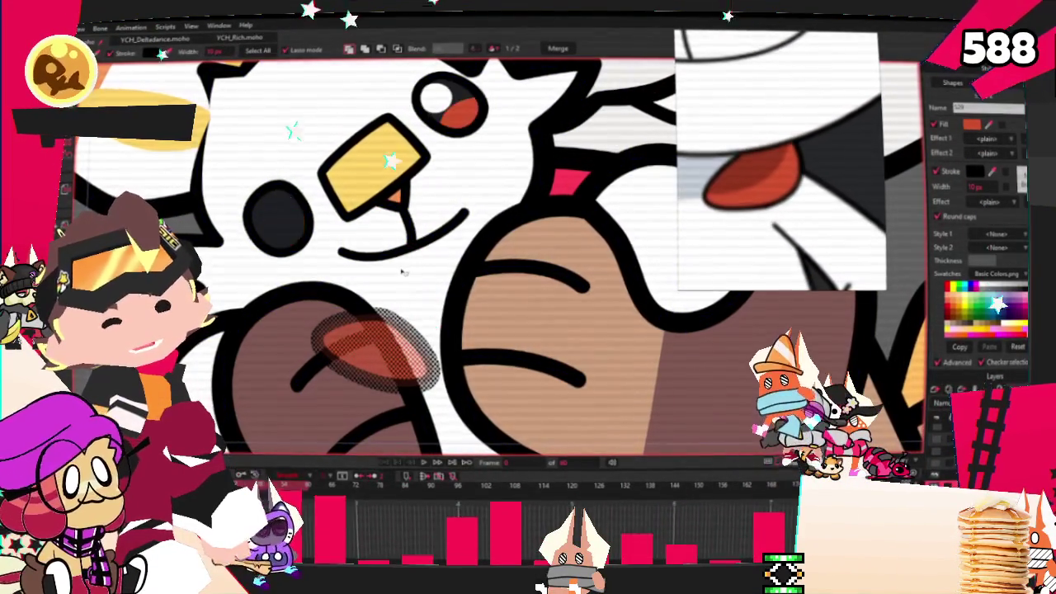
# Step: Deselect the pad shape, then select the orange pad's points with Transform Points
pyautogui.scroll(-5, 355, 87)
pyautogui.scroll(-2, 355, 88)
pyautogui.press('t')
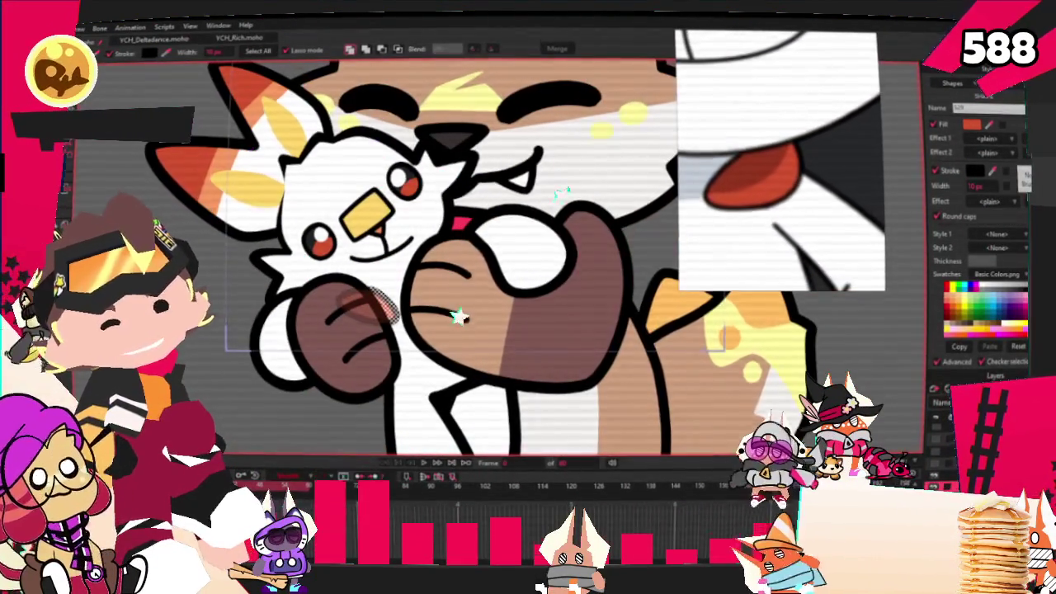
pyautogui.scroll(3, 371, 307)
pyautogui.scroll(2, 355, 322)
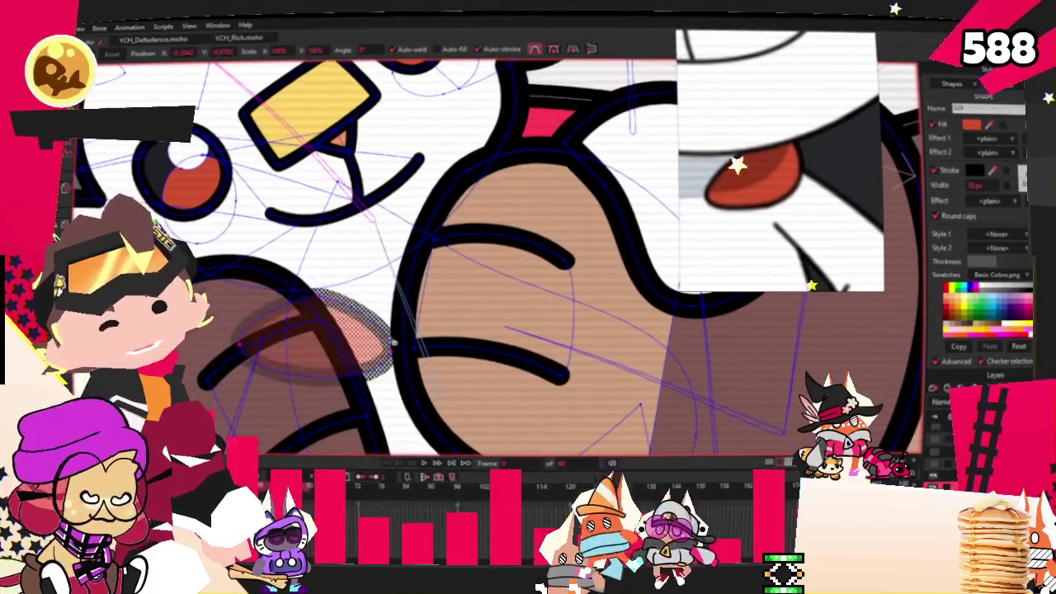
pyautogui.click(208, 330)
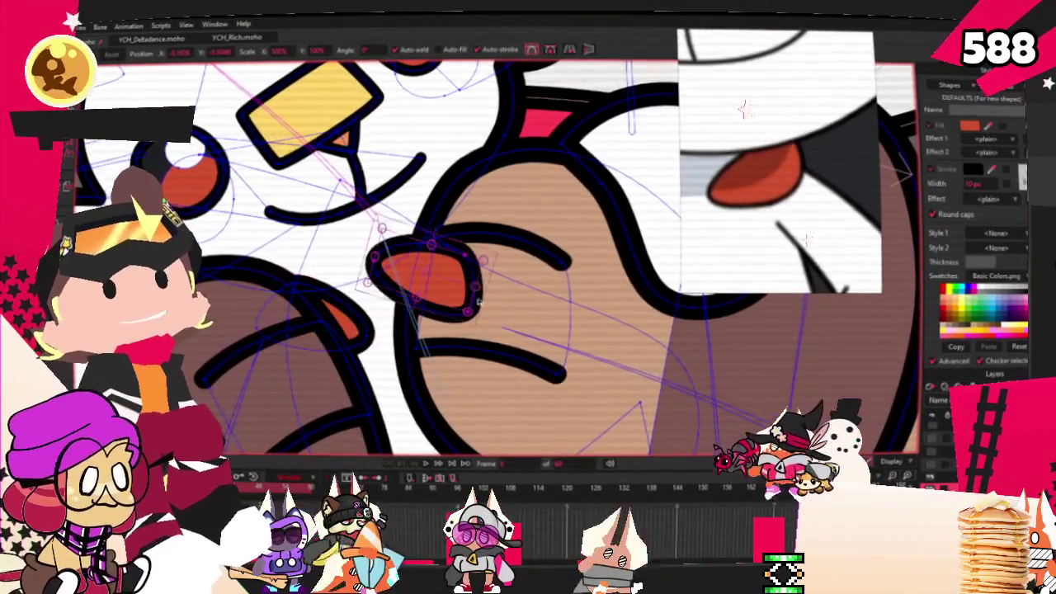
pyautogui.scroll(2, 468, 292)
pyautogui.scroll(1, 438, 260)
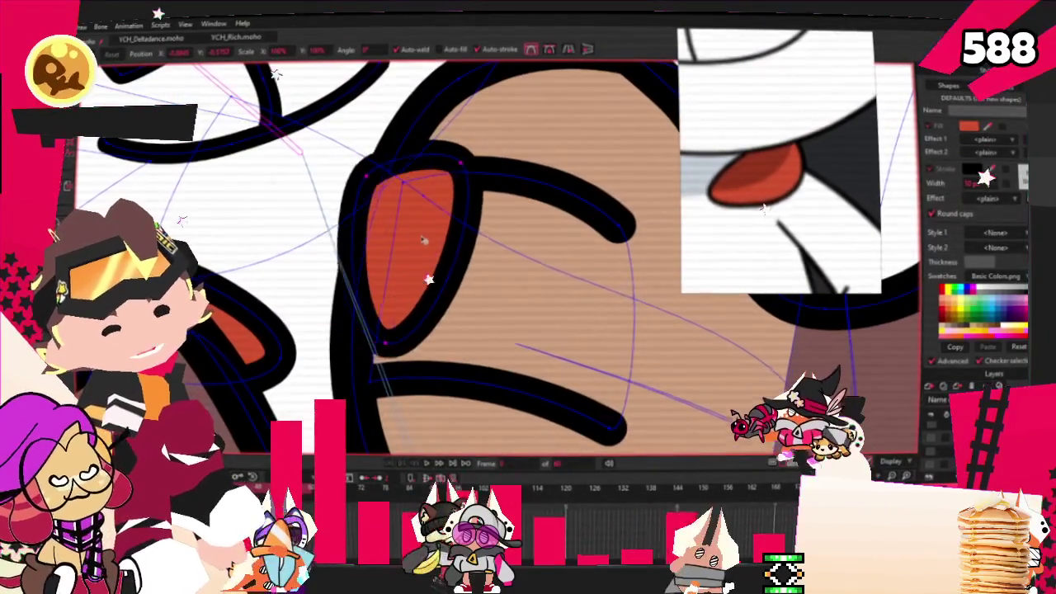
pyautogui.click(419, 240)
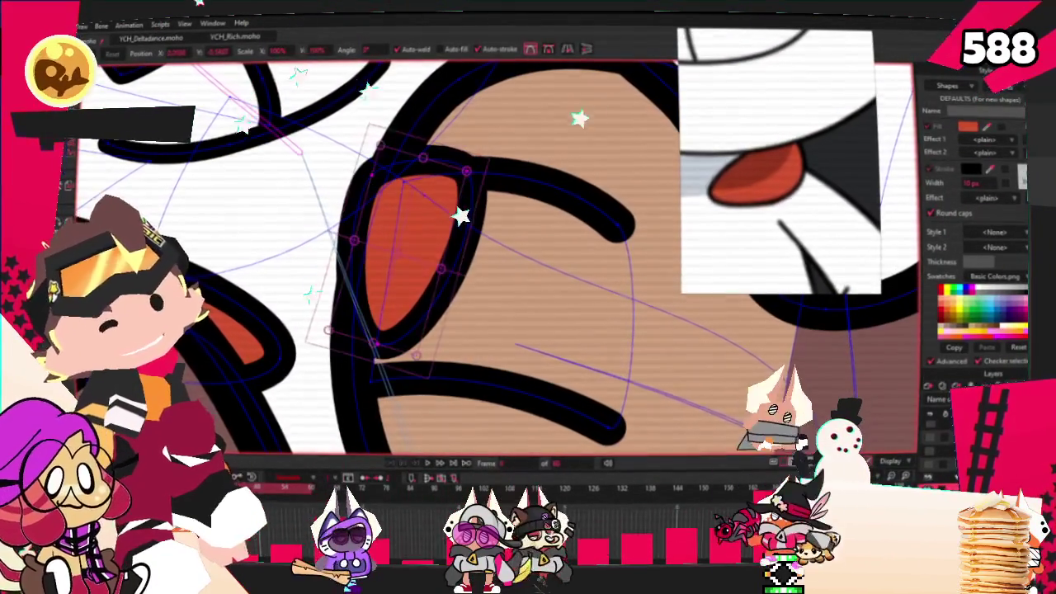
pyautogui.scroll(-5, 436, 213)
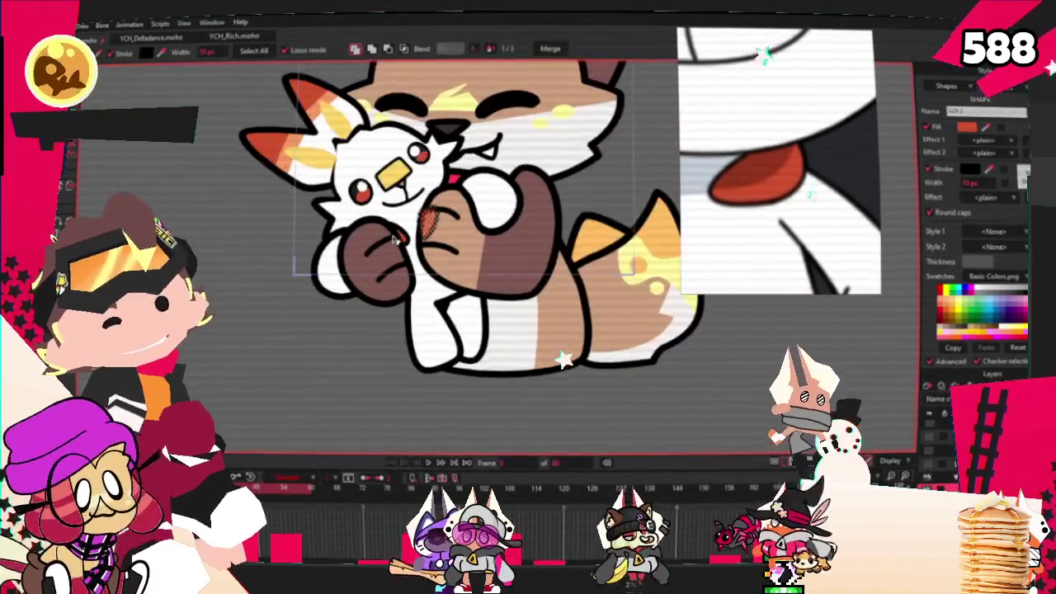
pyautogui.scroll(4, 412, 213)
pyautogui.scroll(-1, 402, 213)
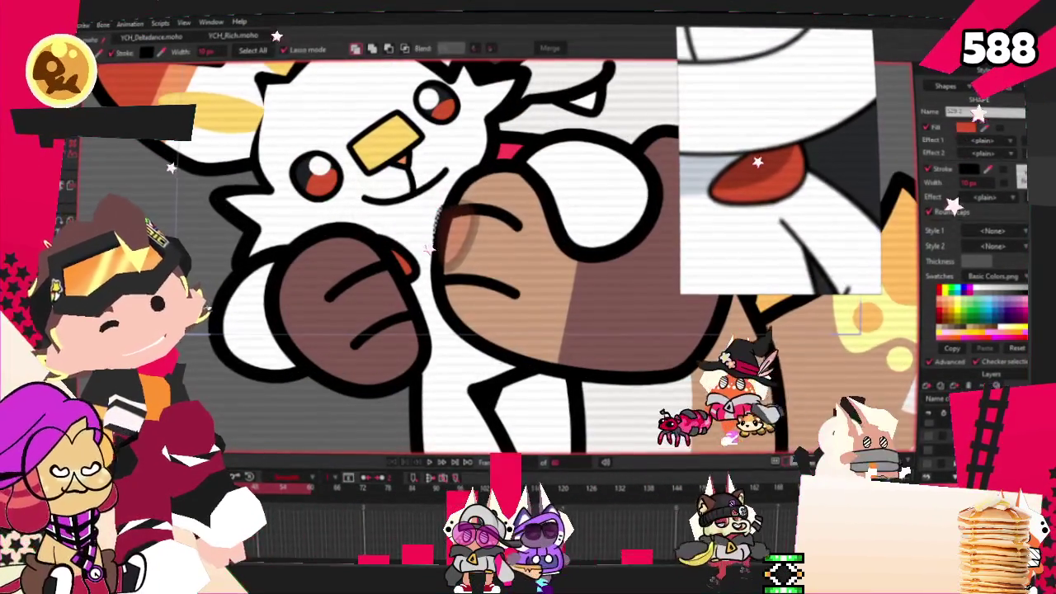
pyautogui.scroll(-3, 401, 248)
pyautogui.scroll(4, 408, 330)
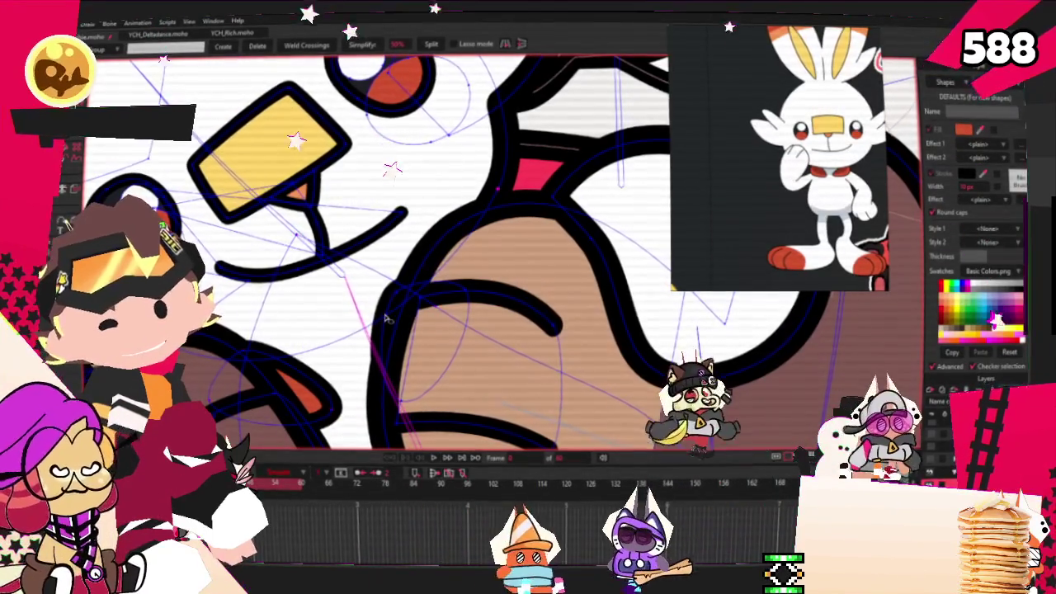
# Step: Add one extra control point on the hugging hand's curve, then check the bone and binding tools
pyautogui.click(396, 291)
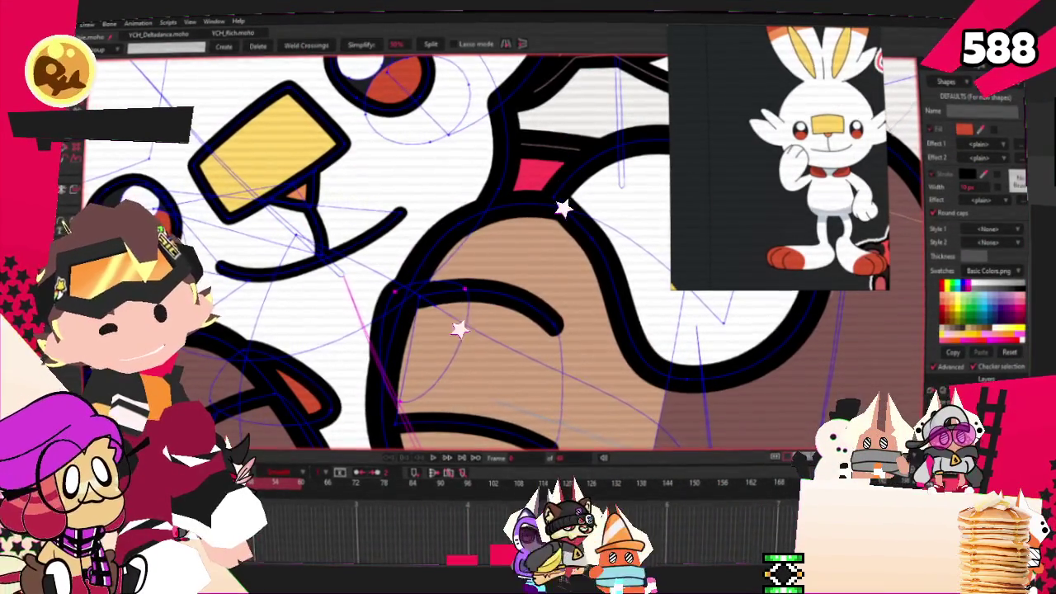
pyautogui.press('z')
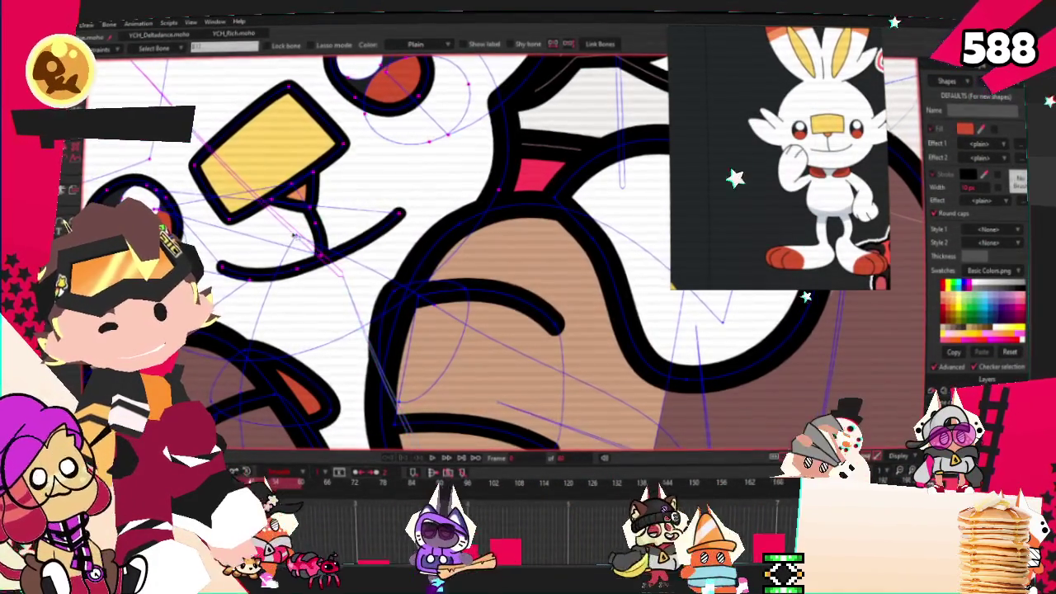
pyautogui.scroll(-3, 293, 234)
pyautogui.scroll(3, 293, 235)
pyautogui.press('g')
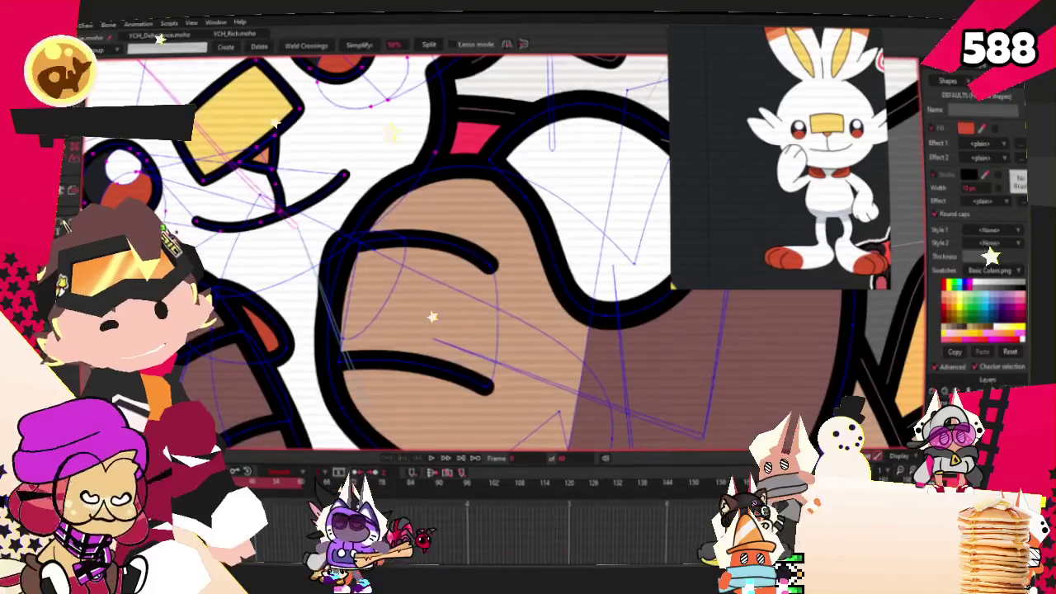
pyautogui.scroll(2, 283, 329)
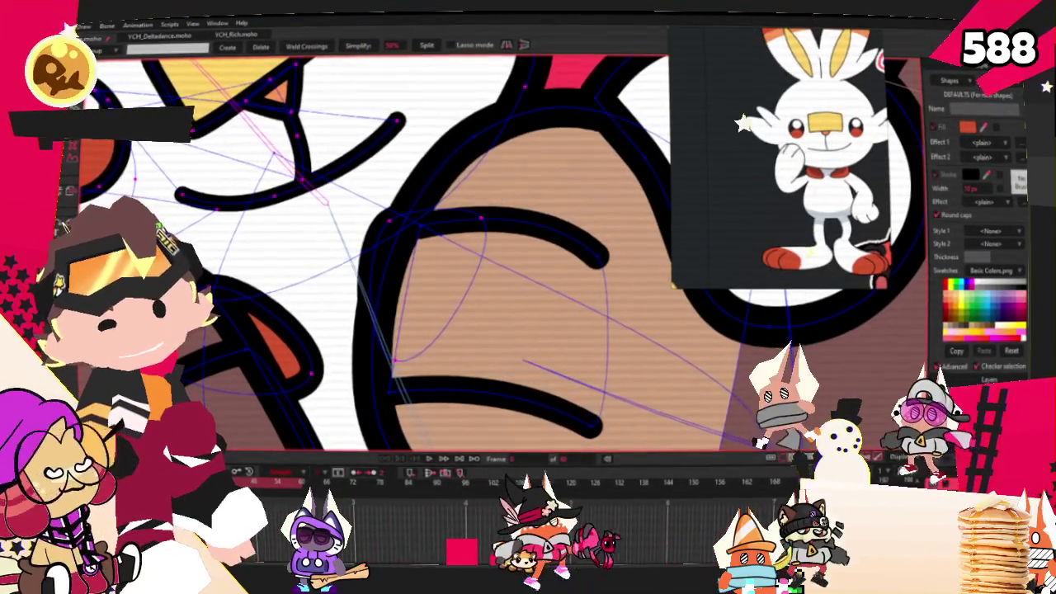
pyautogui.press('i')
pyautogui.scroll(-1, 495, 208)
pyautogui.scroll(-2, 495, 209)
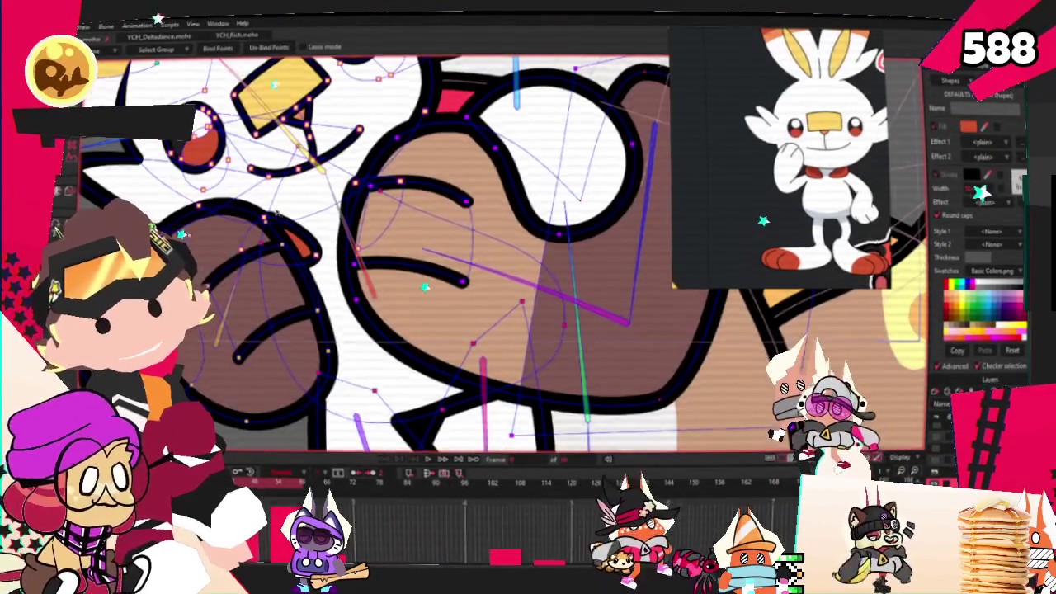
pyautogui.press('t')
pyautogui.scroll(3, 312, 264)
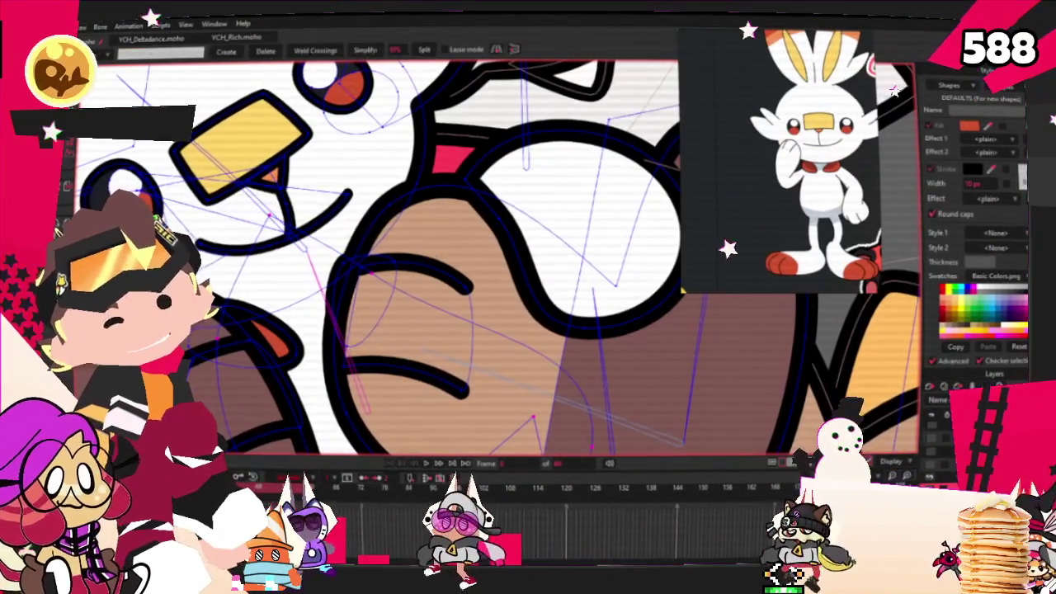
pyautogui.press('g')
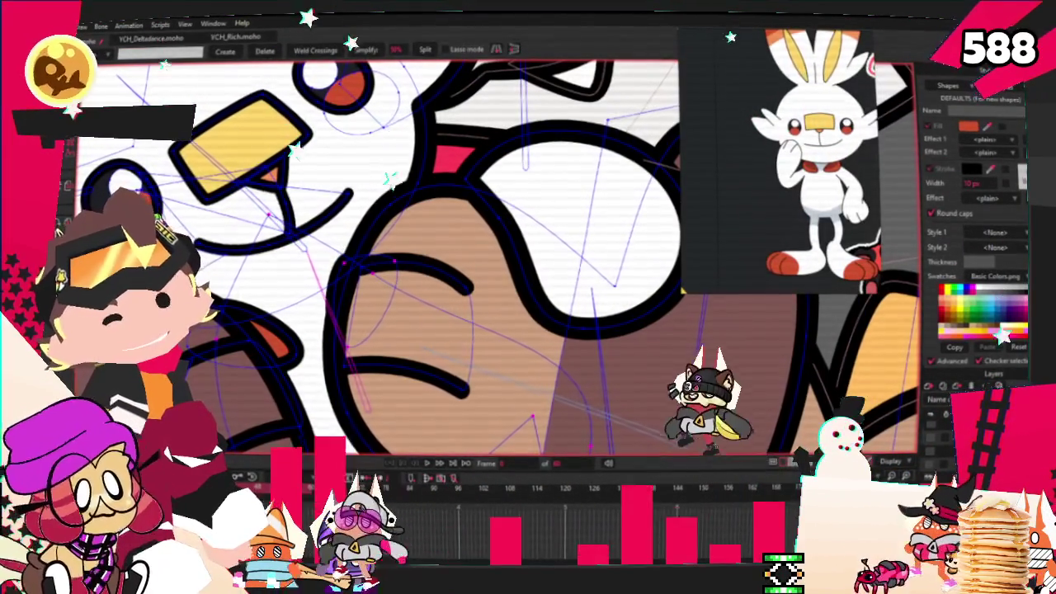